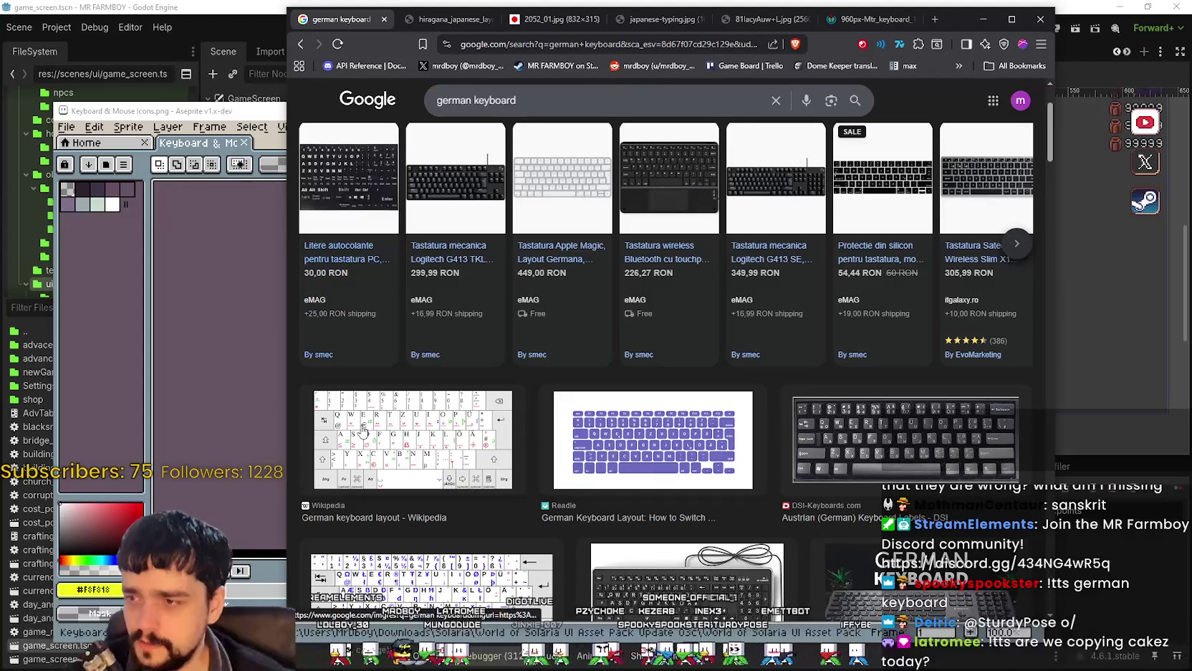
# Open the Wikipedia German keyboard layout image from the results in a new tab.
pyautogui.click(872, 430)
pyautogui.scroll(-1, 704, 470)
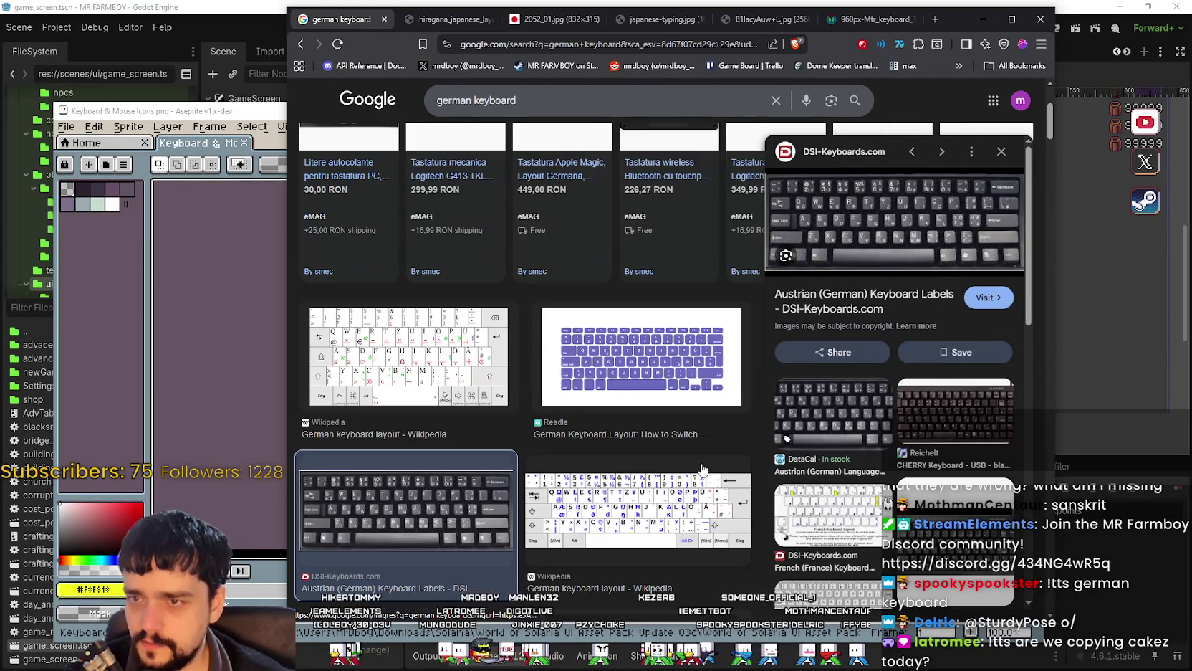
pyautogui.rightClick(834, 205)
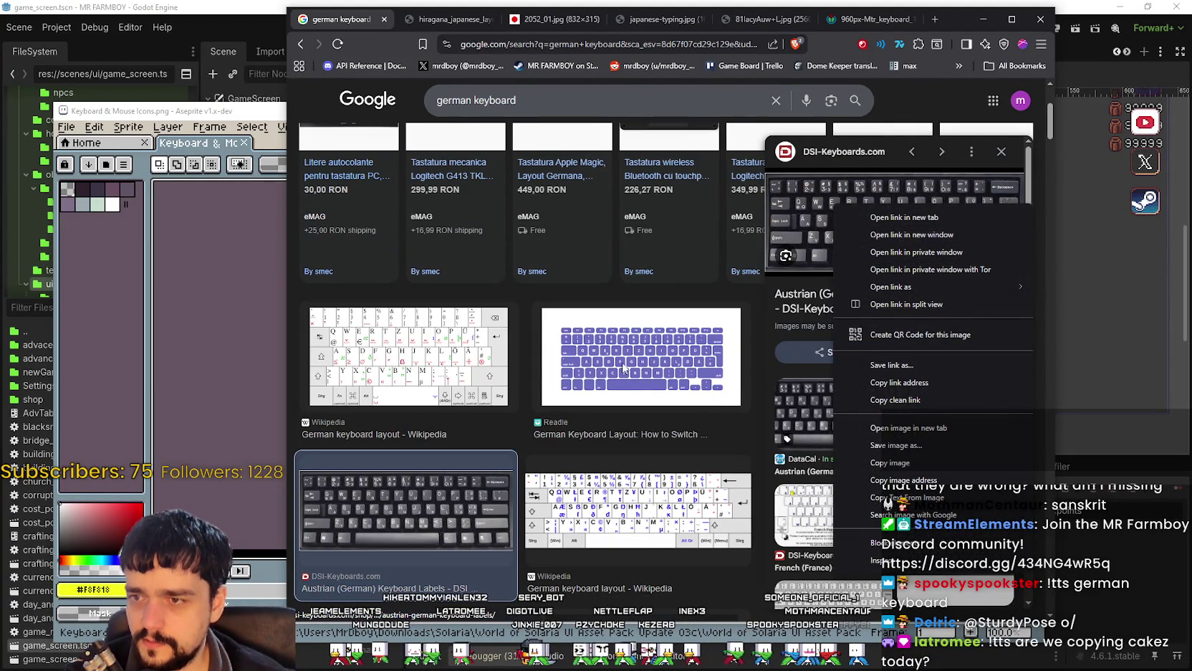
pyautogui.rightClick(419, 346)
pyautogui.click(373, 353)
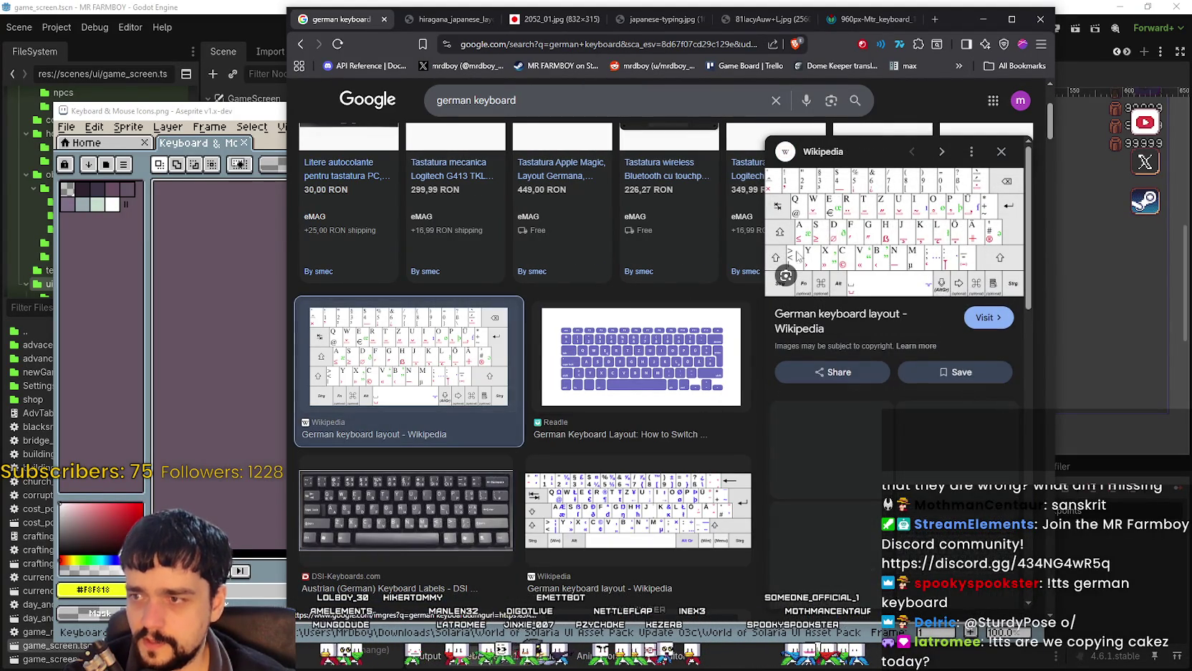
pyautogui.rightClick(826, 224)
pyautogui.click(852, 451)
# Study the German QWERTZ layout image, then return to the german keyboard search results.
pyautogui.click(878, 18)
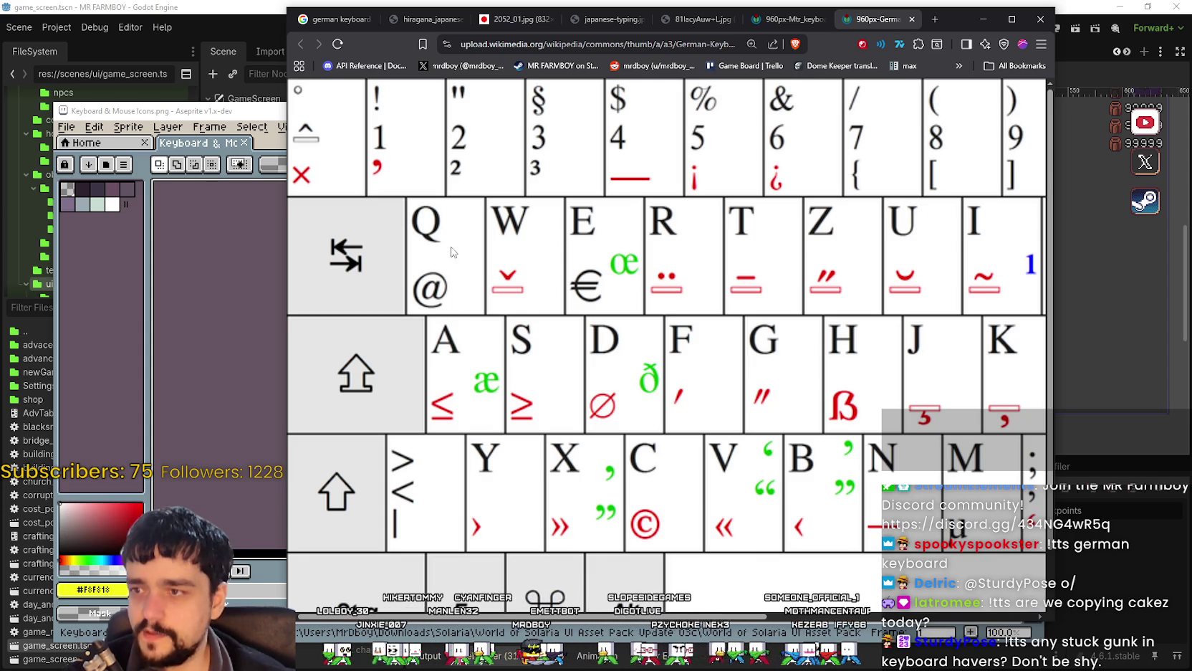
pyautogui.scroll(-1, 567, 398)
pyautogui.scroll(-1, 566, 397)
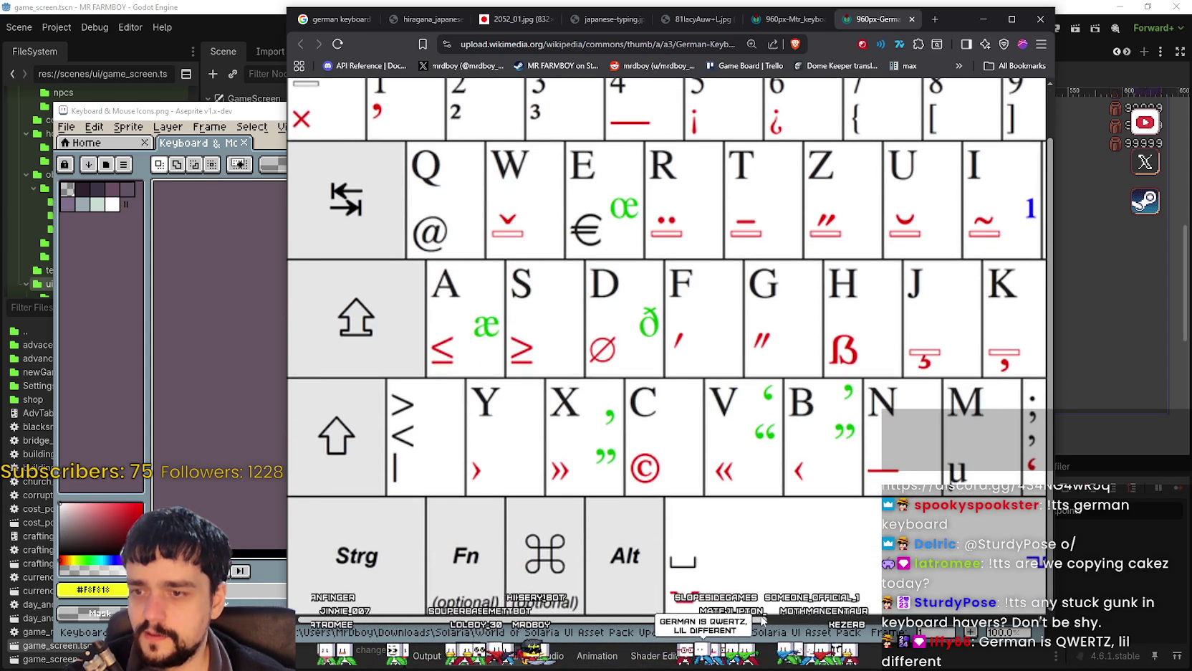
pyautogui.hscroll(6, 764, 620)
pyautogui.scroll(1, 855, 497)
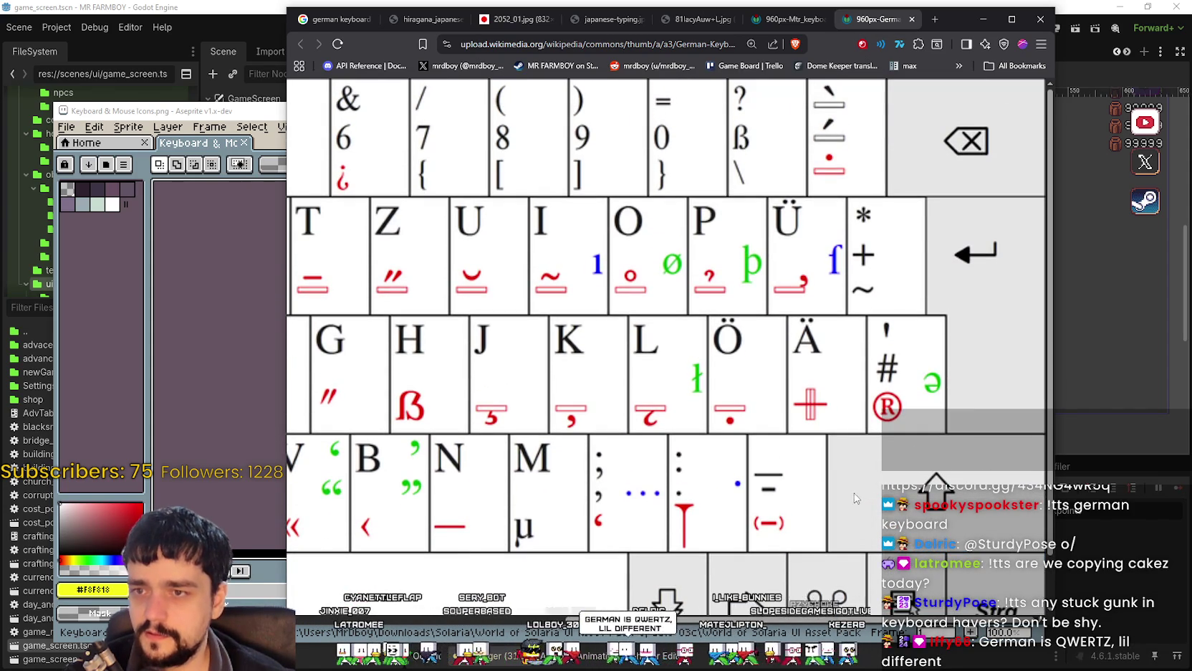
pyautogui.hscroll(-6, 862, 618)
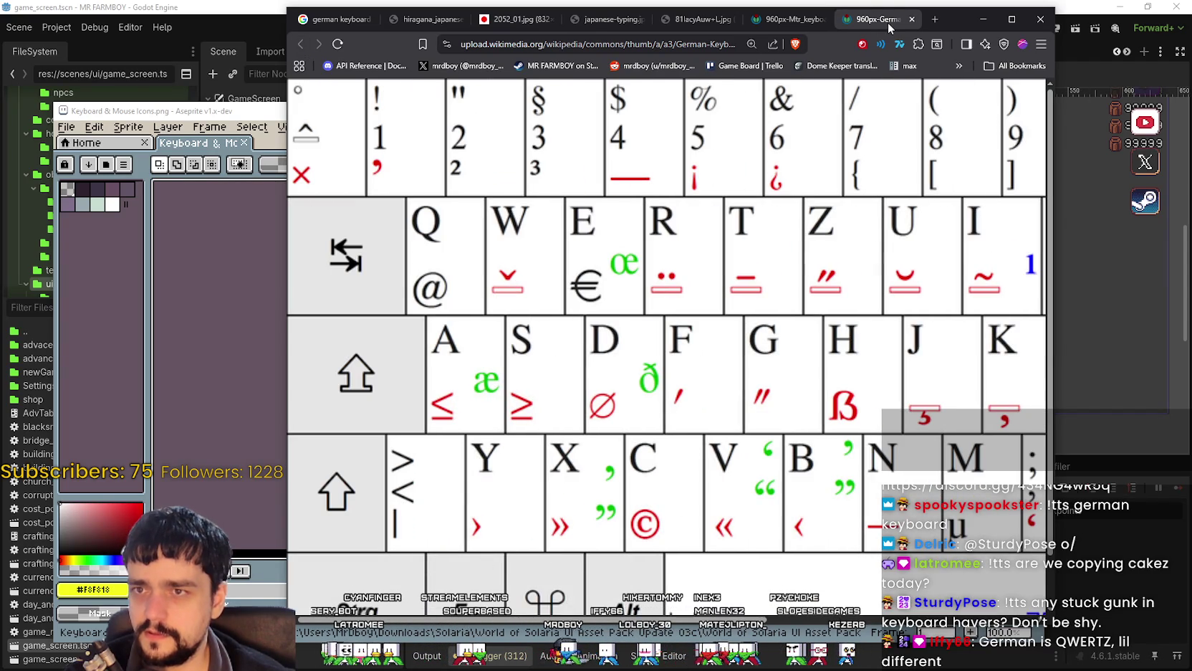
pyautogui.scroll(-1, 596, 559)
pyautogui.scroll(1, 602, 484)
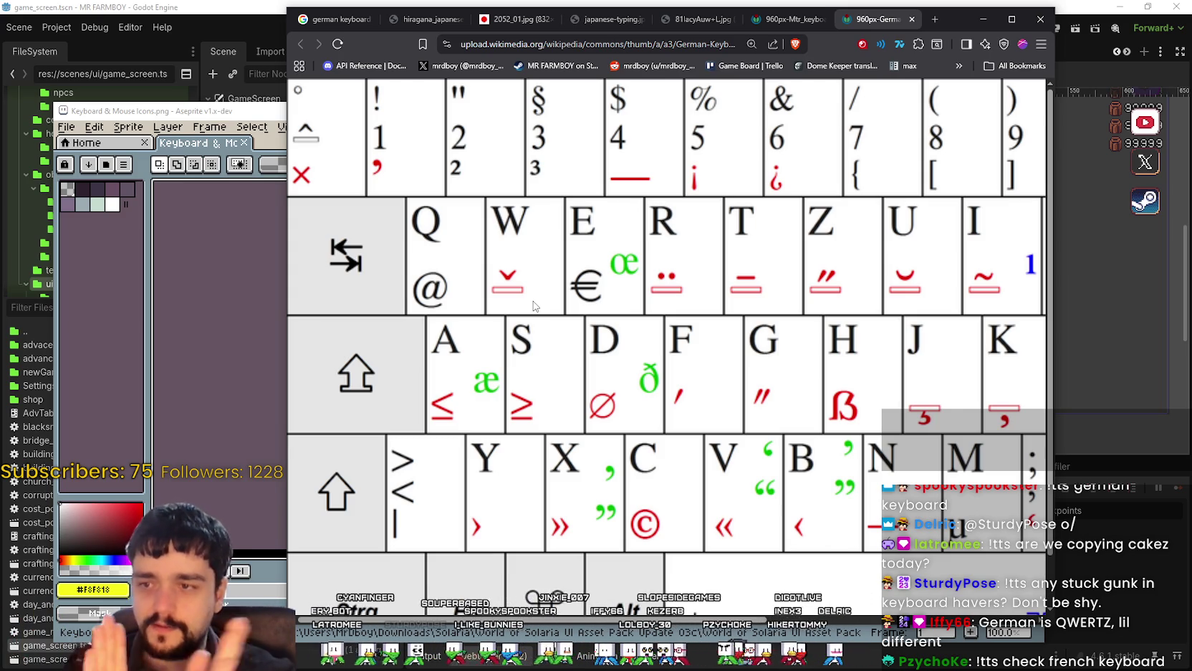
pyautogui.scroll(-1, 531, 305)
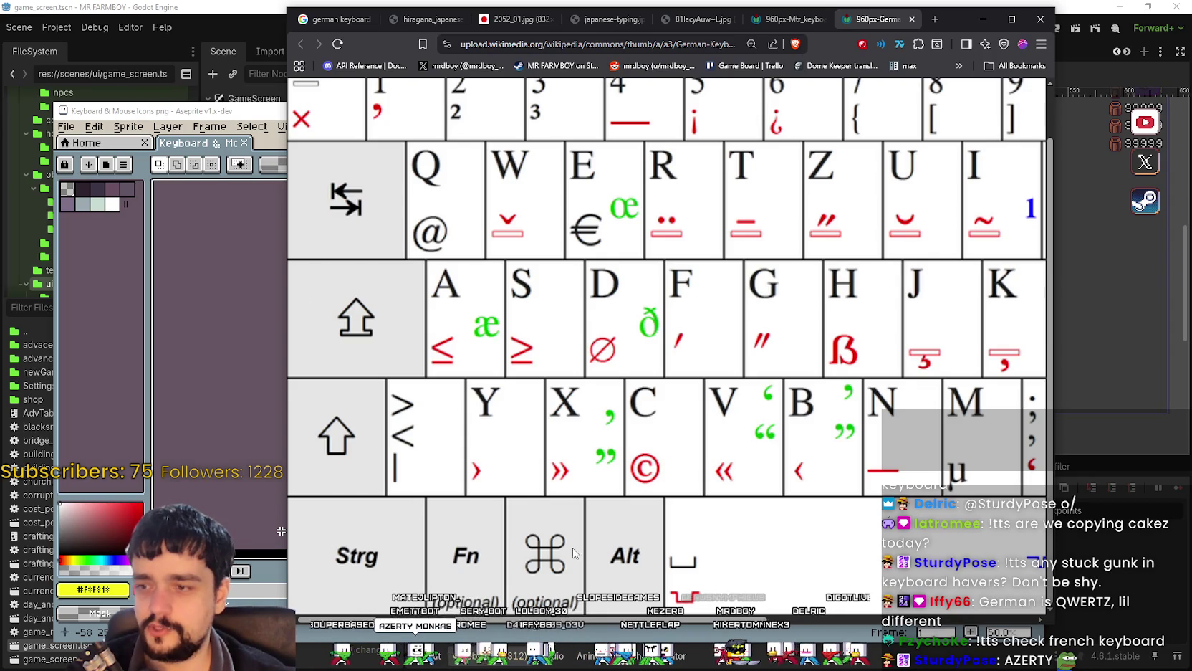
pyautogui.click(335, 19)
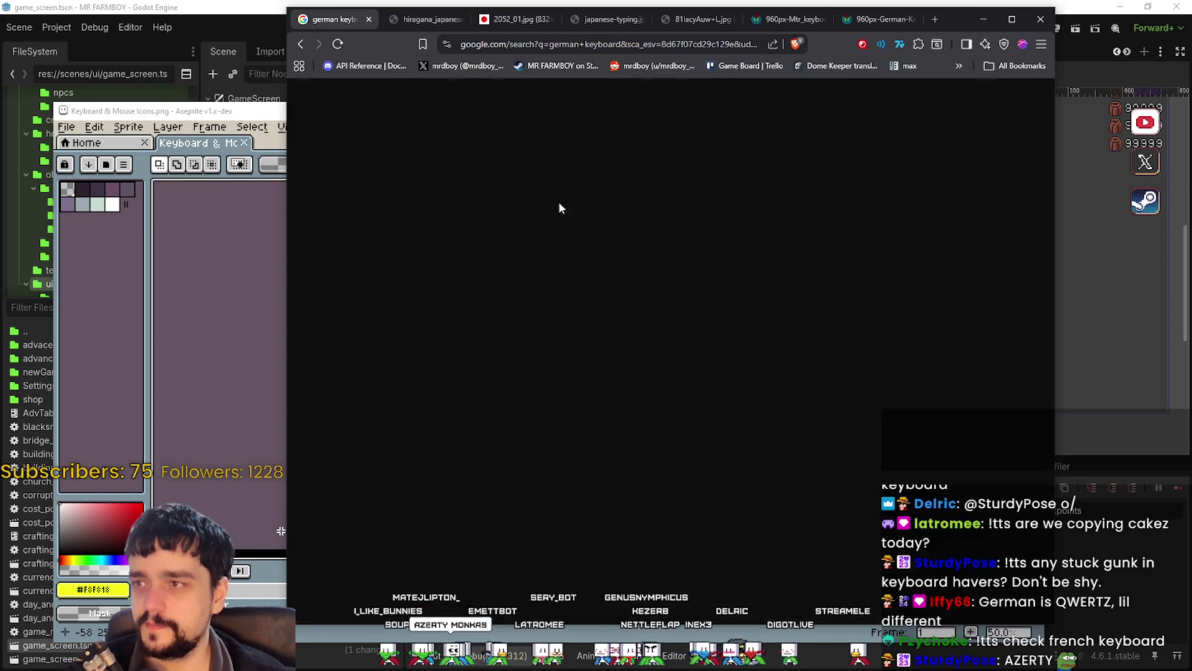
# Change the image search from 'german keyboard' to 'french keyboard'.
pyautogui.scroll(1, 581, 367)
pyautogui.scroll(-5, 581, 368)
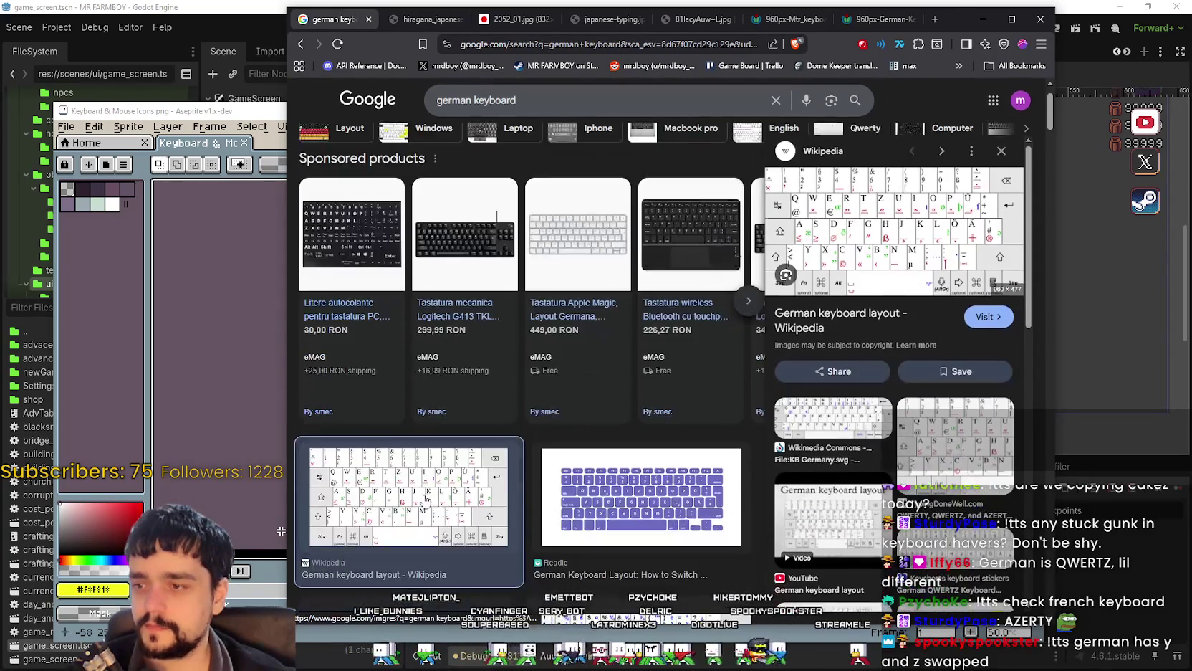
pyautogui.scroll(4, 491, 85)
pyautogui.doubleClick(442, 98)
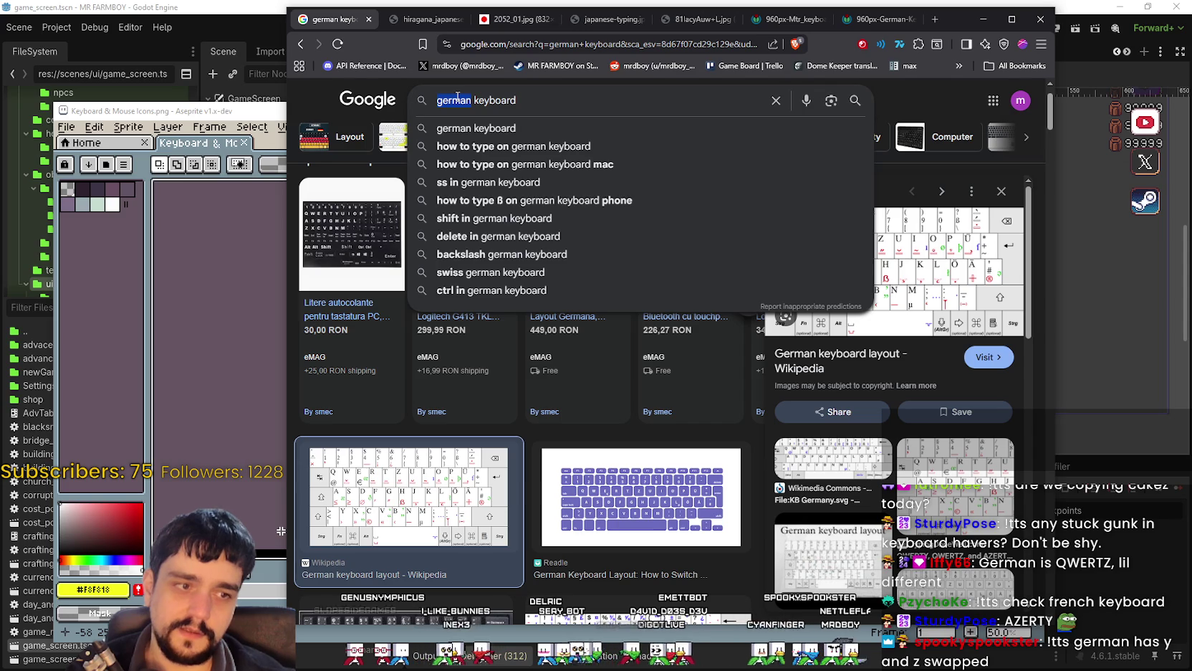
pyautogui.write('french')
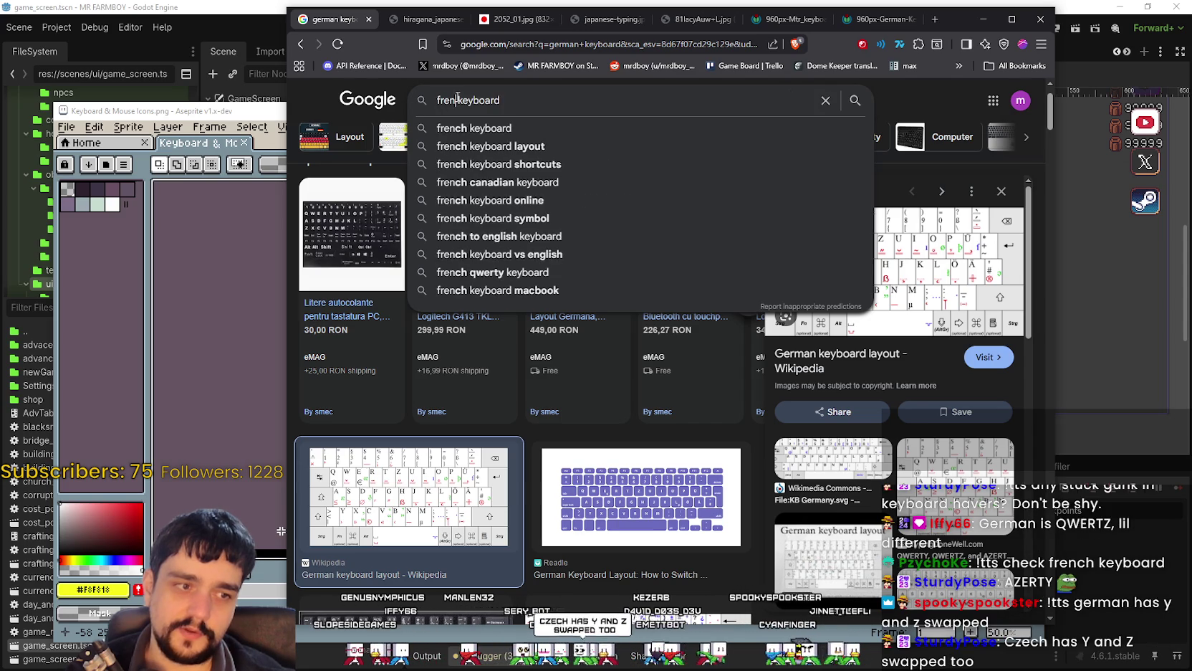
pyautogui.press('Return')
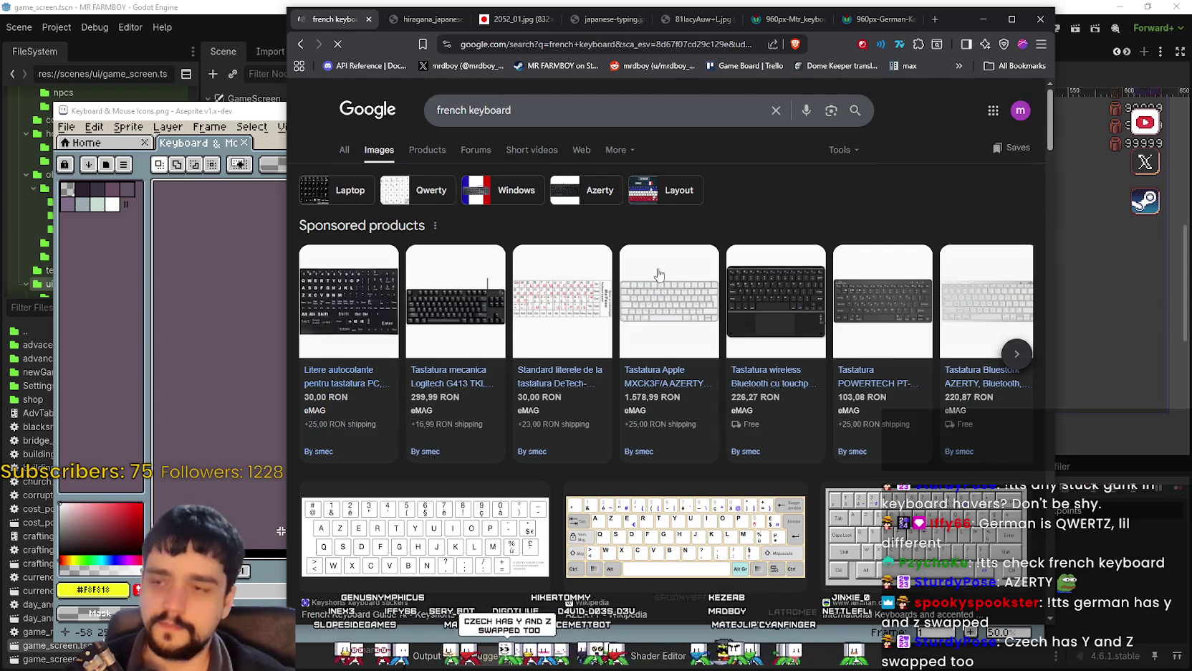
# Open the ThoughtCo French keyboard image in a new tab.
pyautogui.click(367, 314)
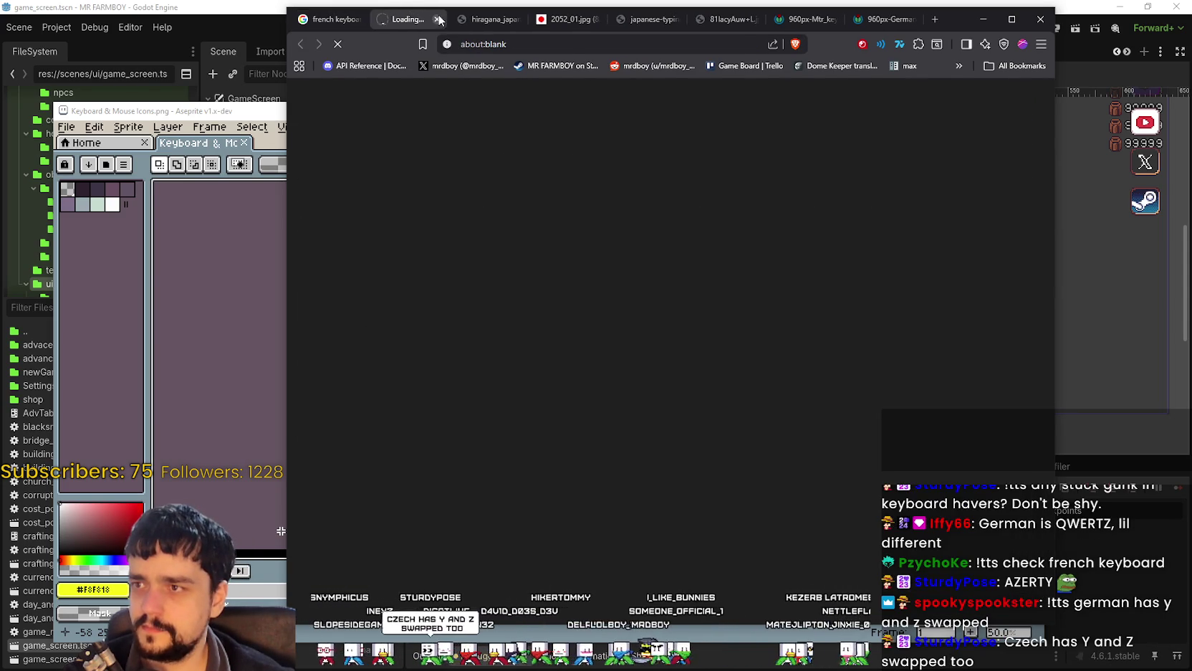
pyautogui.click(437, 19)
pyautogui.scroll(-3, 479, 362)
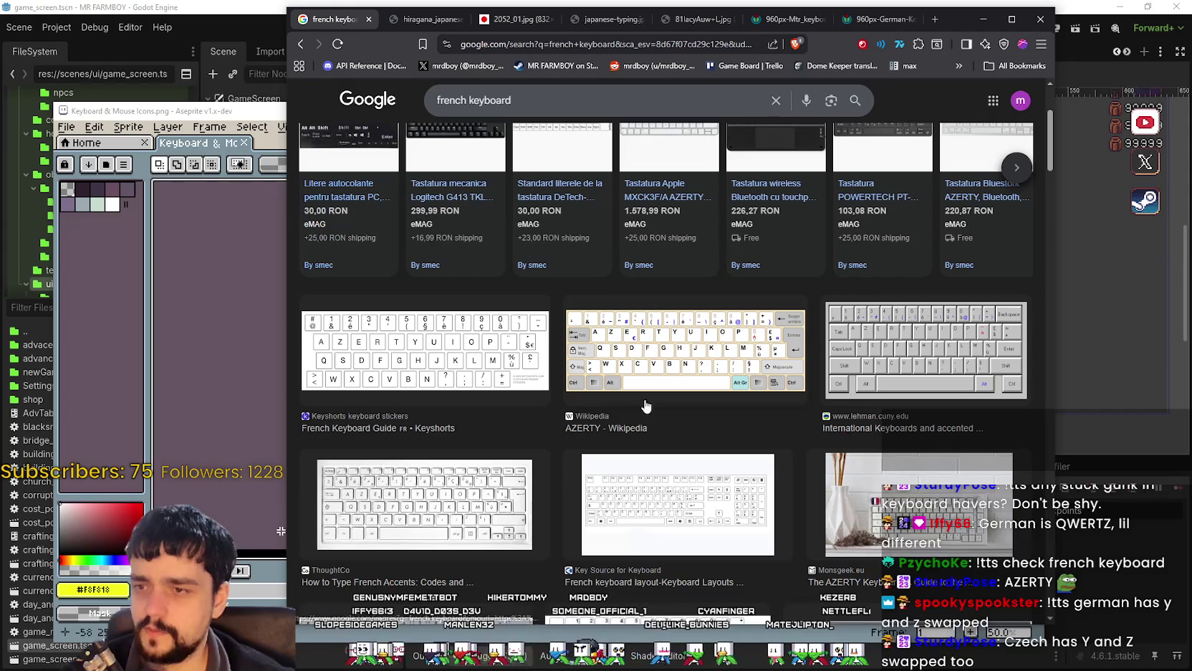
pyautogui.scroll(-2, 583, 495)
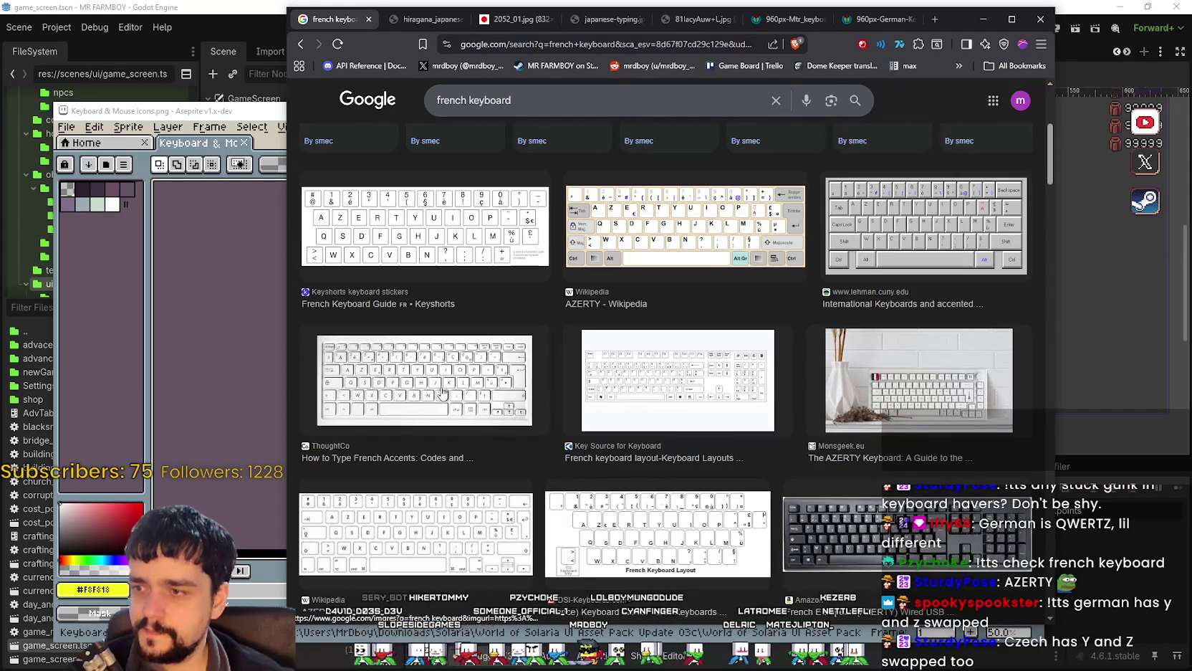
pyautogui.click(440, 393)
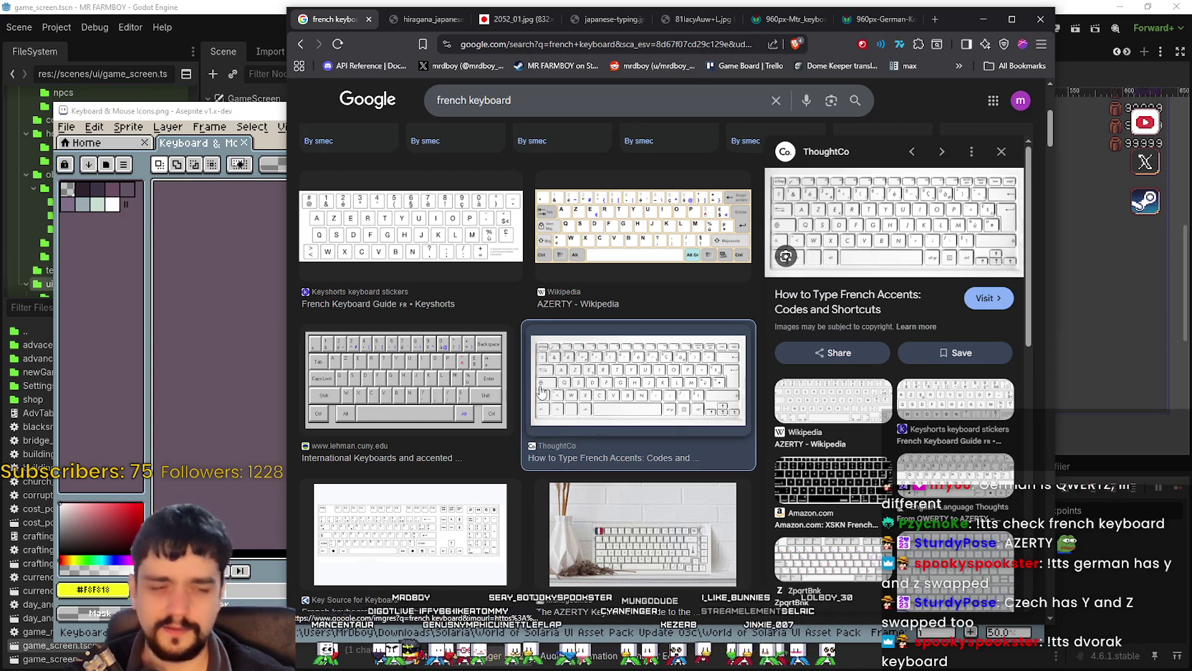
pyautogui.rightClick(910, 219)
pyautogui.click(989, 442)
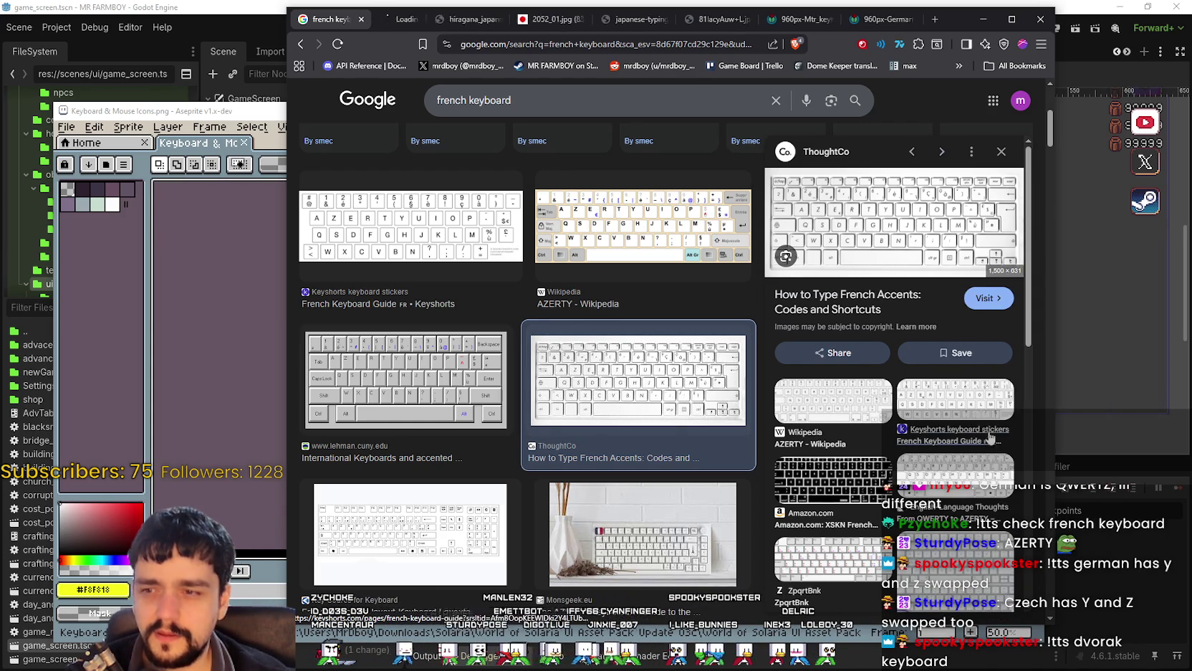
# View the French AZERTY keyboard image full-size and pan across it, then return to Godot.
pyautogui.click(415, 20)
pyautogui.click(456, 320)
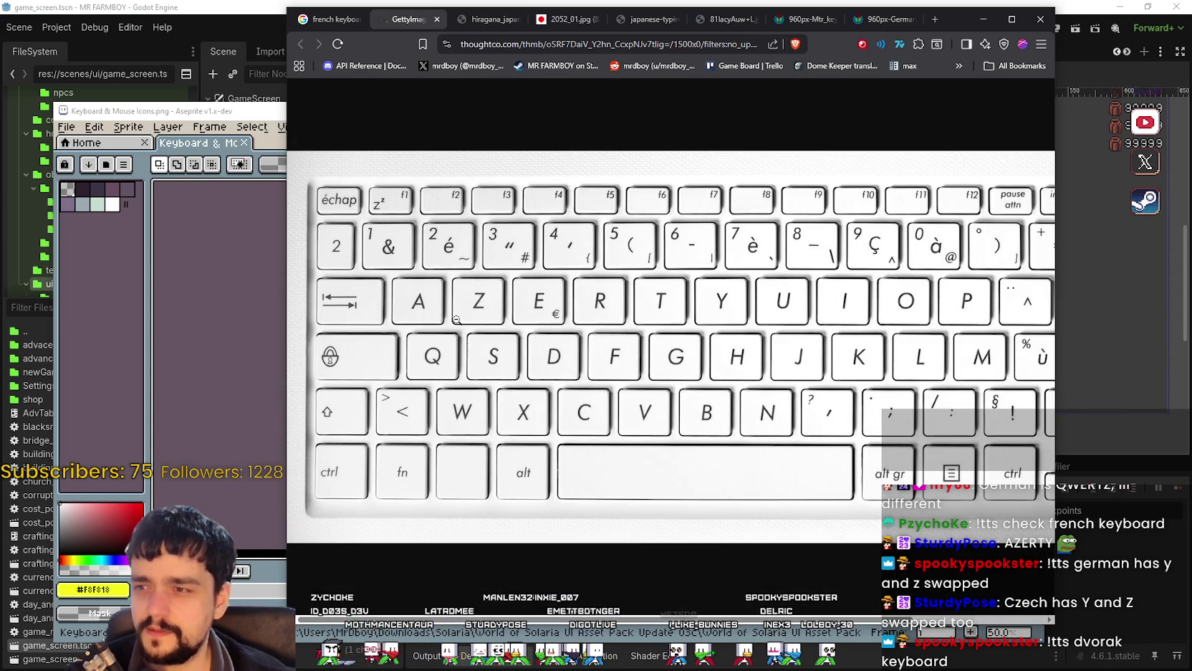
pyautogui.moveTo(676, 618)
pyautogui.mouseDown()
pyautogui.moveTo(822, 628)
pyautogui.moveTo(677, 629)
pyautogui.mouseUp()
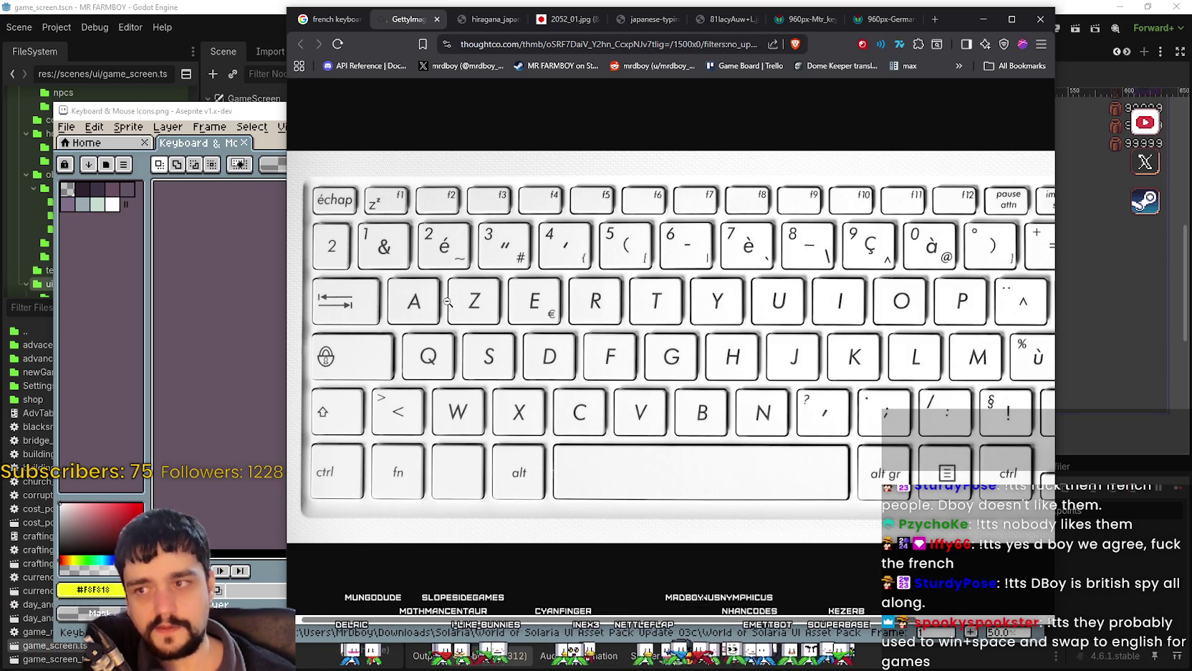
pyautogui.click(367, 6)
pyautogui.click(57, 27)
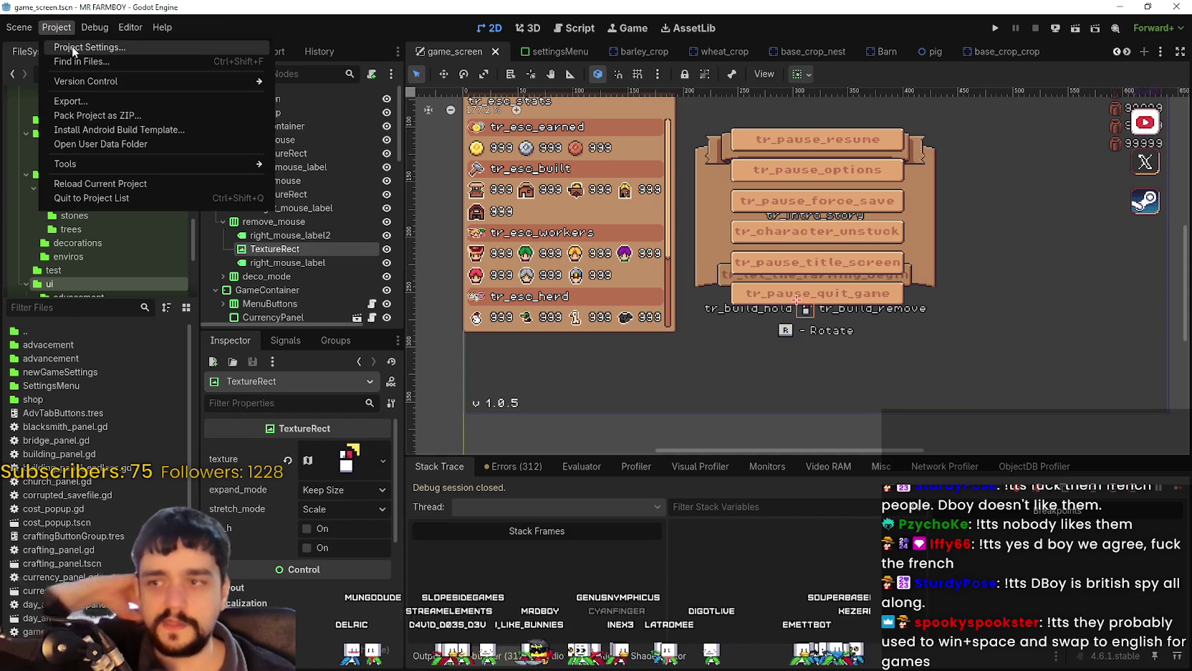
# Open Project Settings on the Input Map and select walk_up's W (Physical) binding.
pyautogui.click(72, 46)
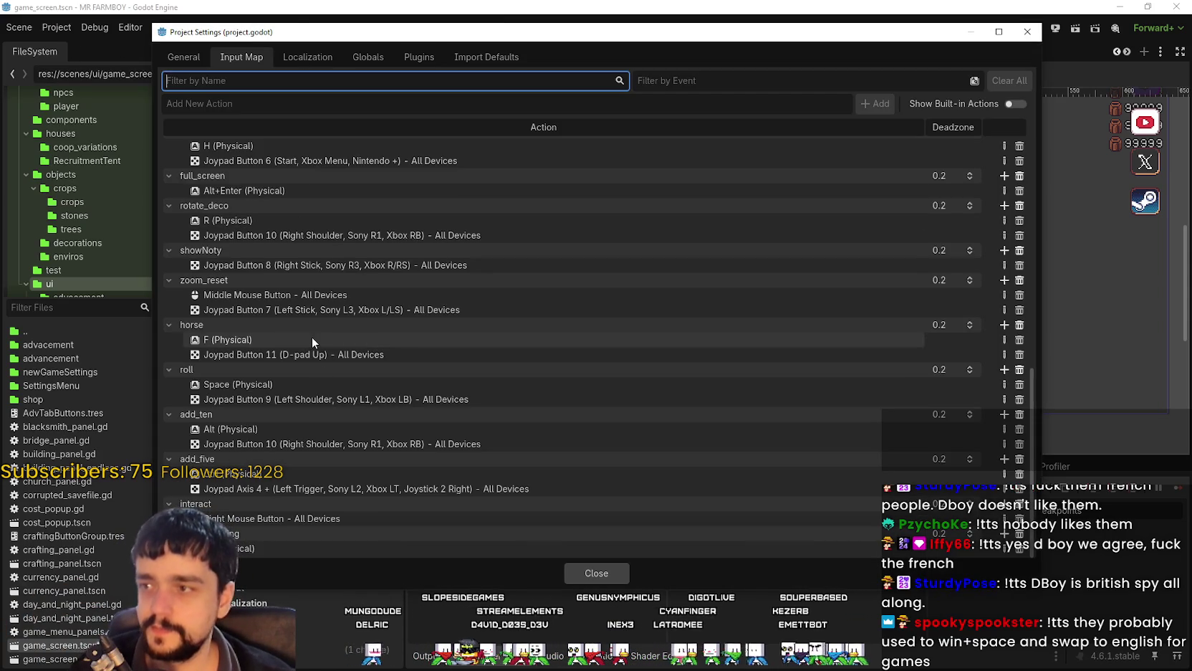
pyautogui.scroll(3, 302, 443)
pyautogui.scroll(10, 302, 443)
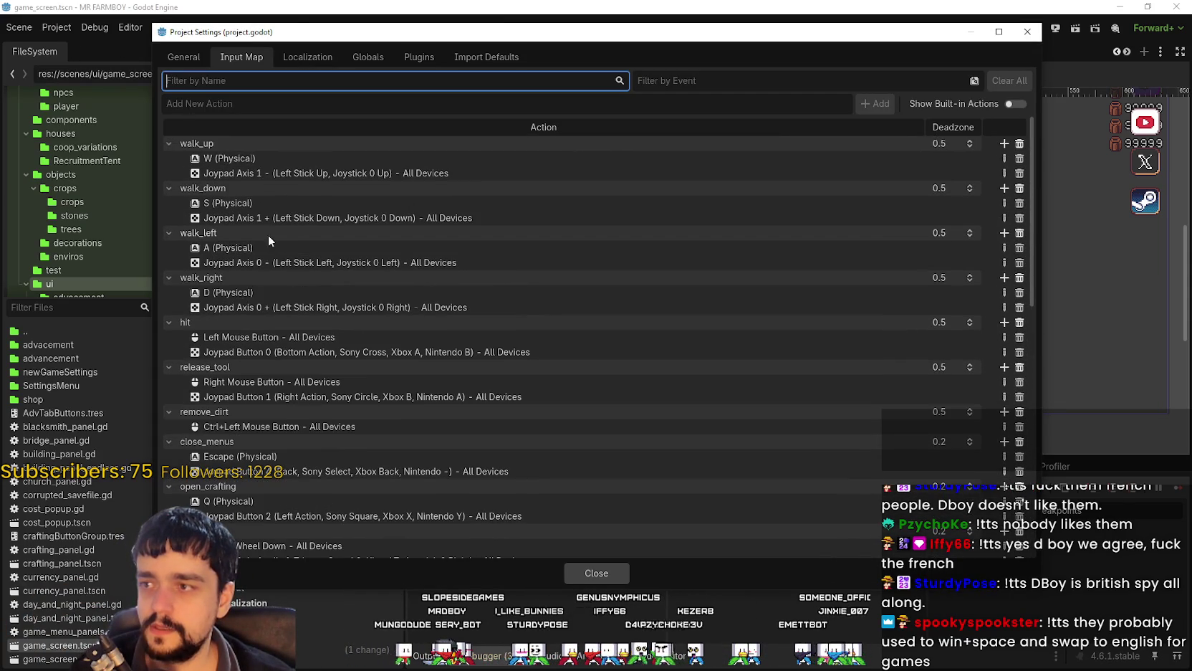
pyautogui.click(264, 159)
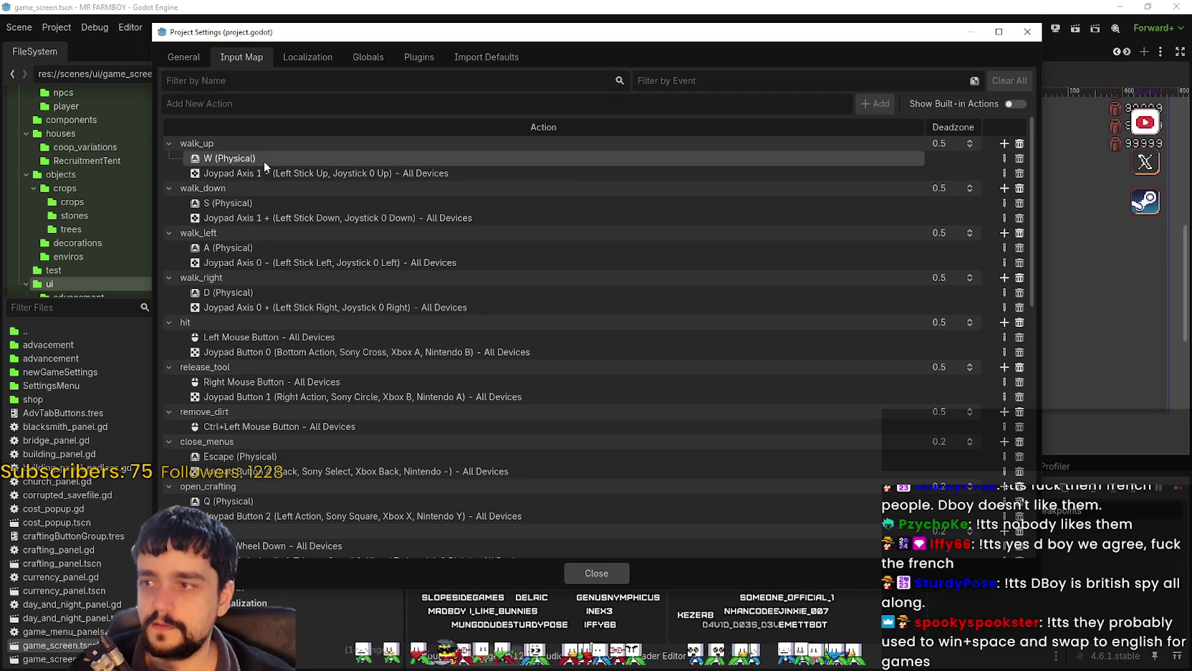
# Inspect walk_up's W binding, keep Physical Keycode matching, and close Project Settings.
pyautogui.doubleClick(213, 159)
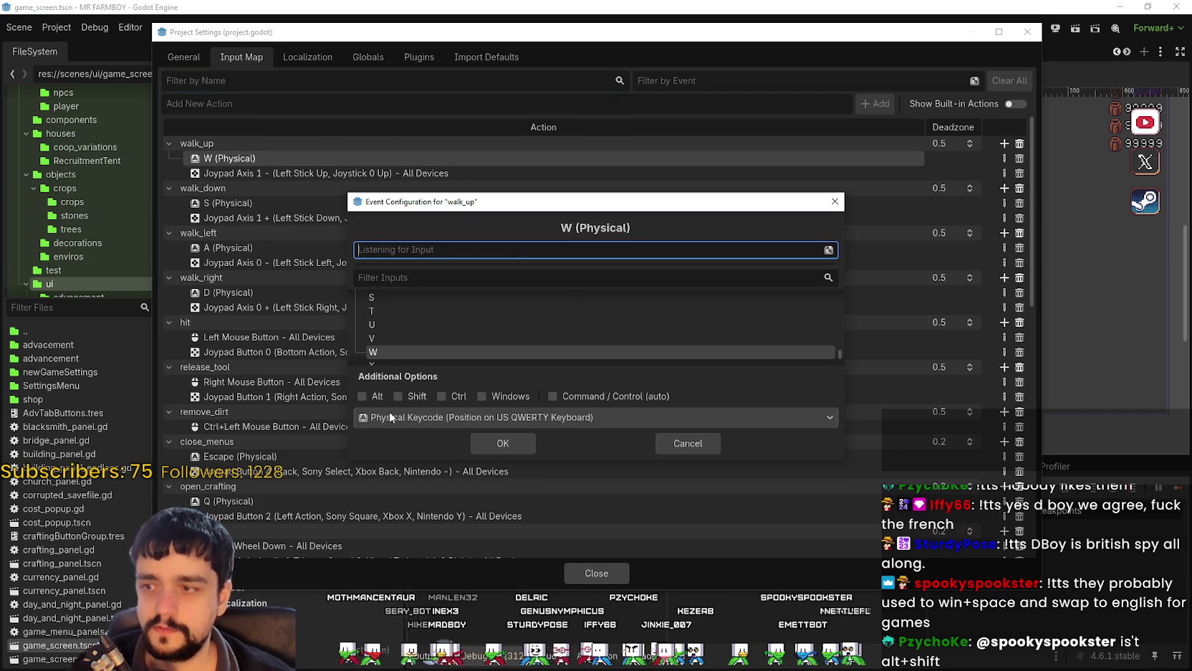
pyautogui.click(426, 418)
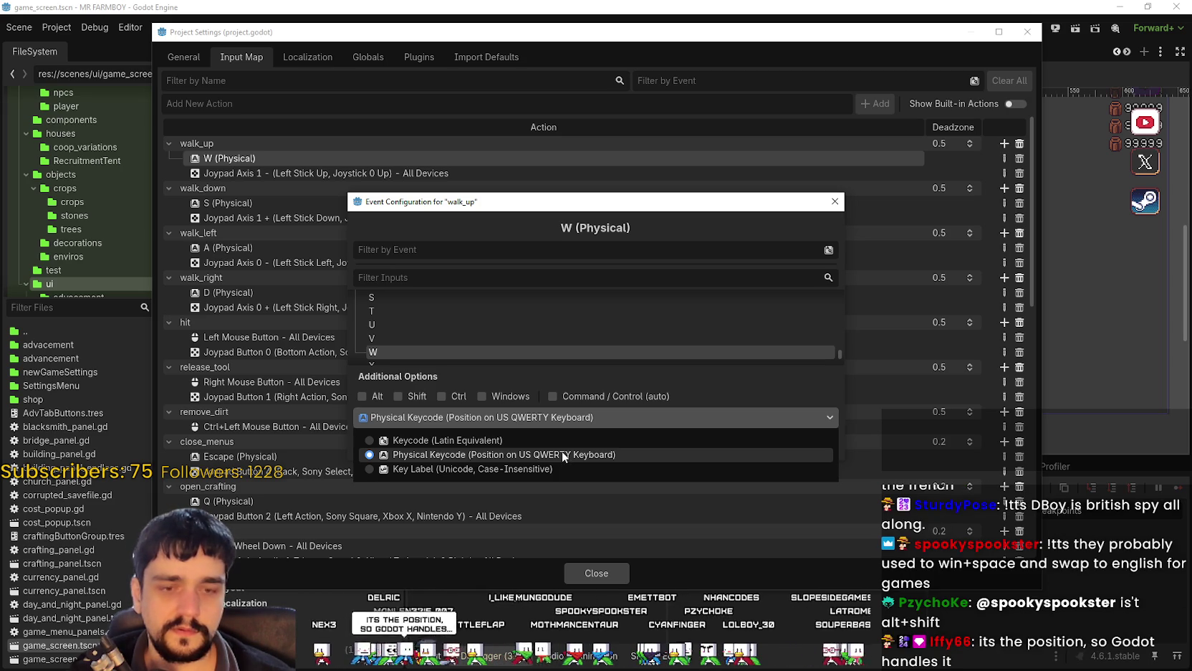
pyautogui.click(561, 453)
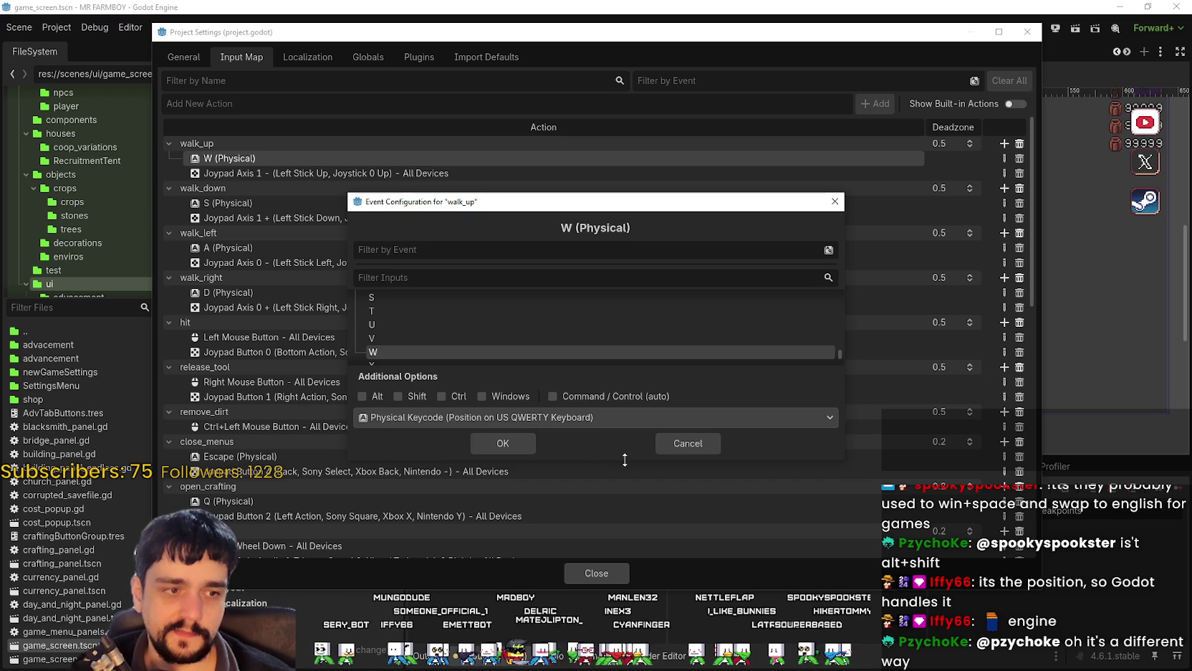
pyautogui.click(659, 442)
pyautogui.click(567, 566)
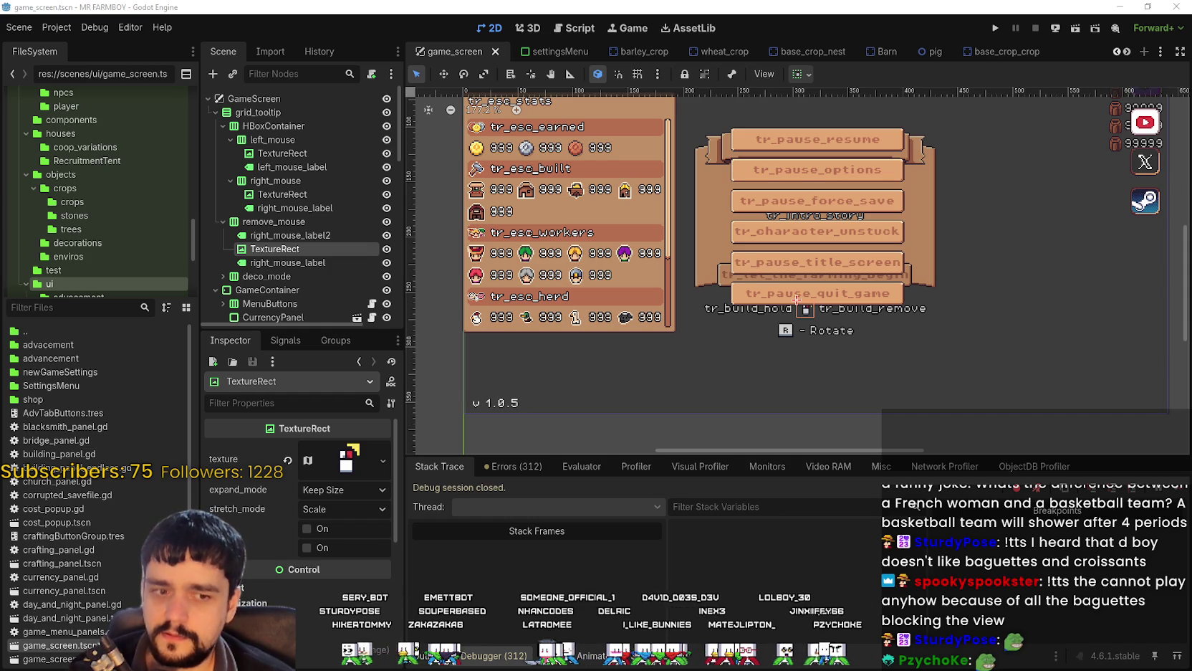
# Switch to the browser window showing the French AZERTY keyboard image.
pyautogui.hotkey('alt', 'Tab')
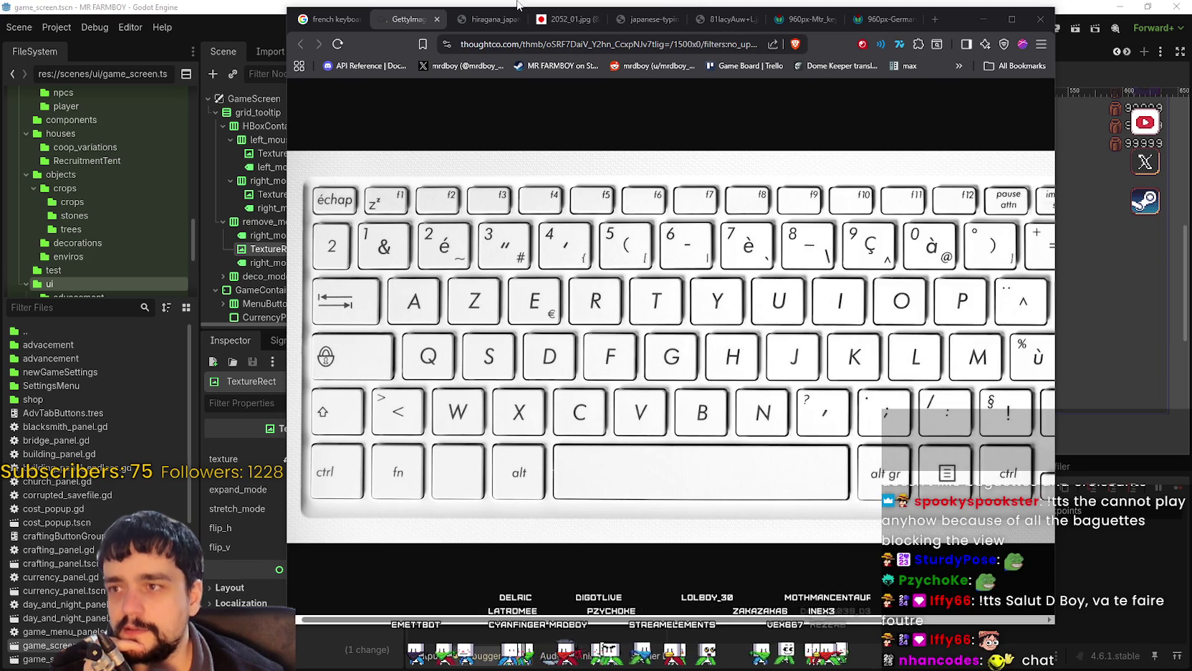
# Switch back to Godot and open Project Settings to the Input Map.
pyautogui.hotkey('alt', 'Tab')
pyautogui.click(70, 44)
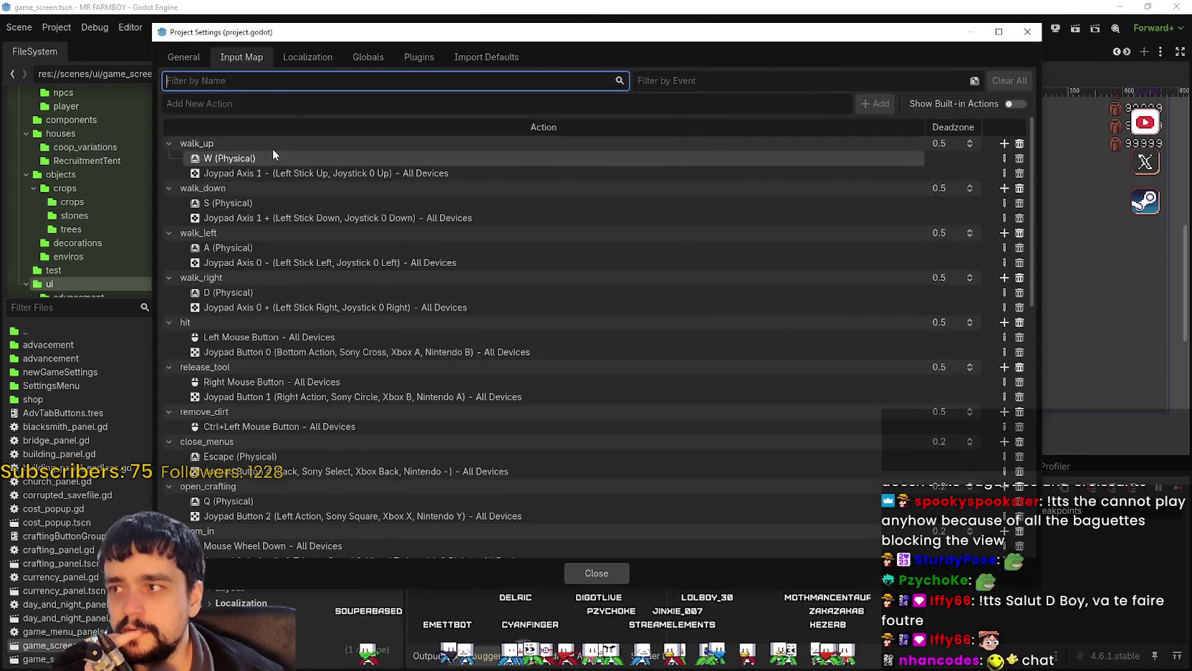
# Open walk_up's W (Physical) event and enable the Command/Control modifier, making it Ctrl+W.
pyautogui.scroll(-5, 458, 387)
pyautogui.scroll(5, 474, 408)
pyautogui.doubleClick(472, 159)
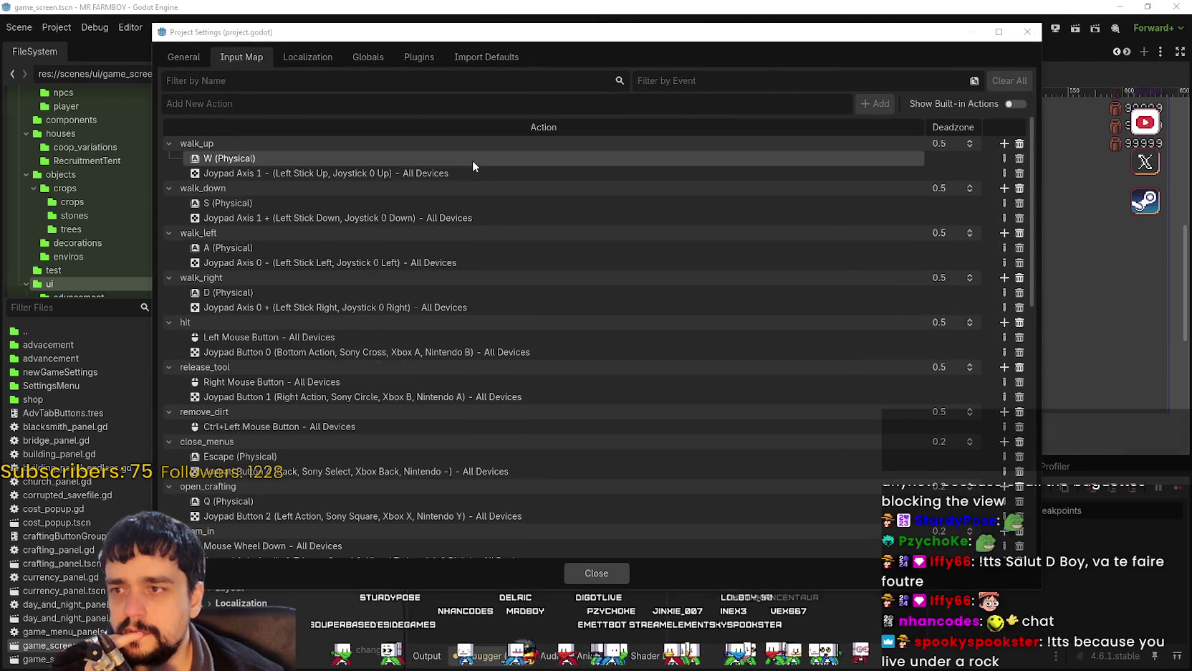
pyautogui.click(643, 417)
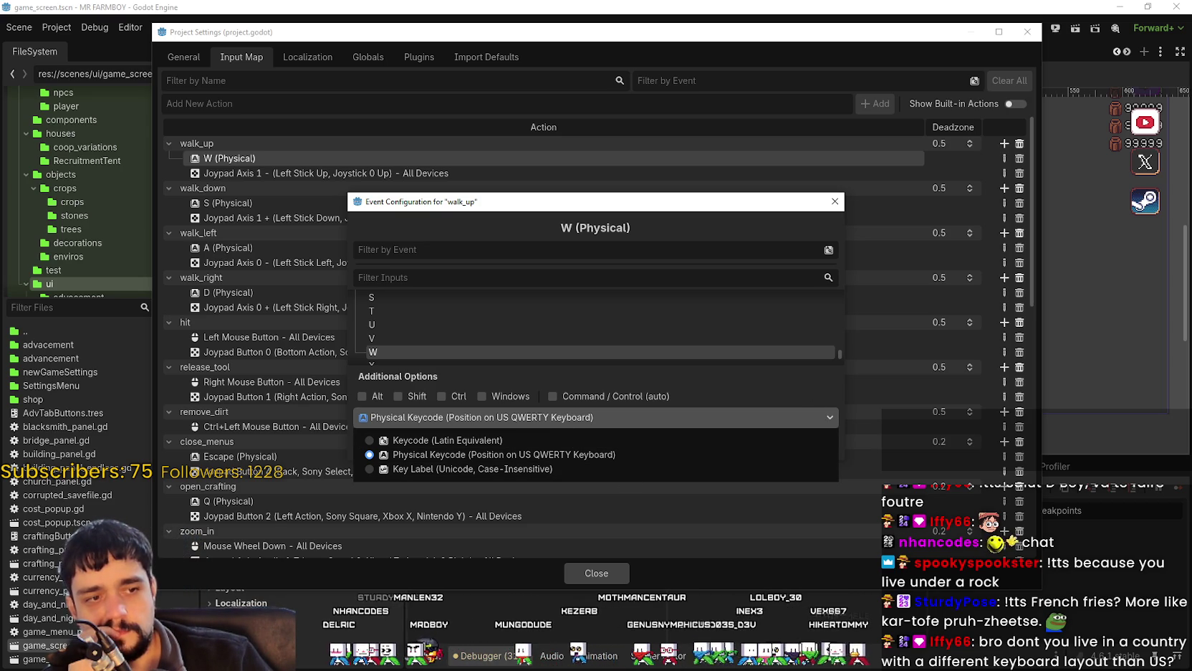
pyautogui.press('Escape')
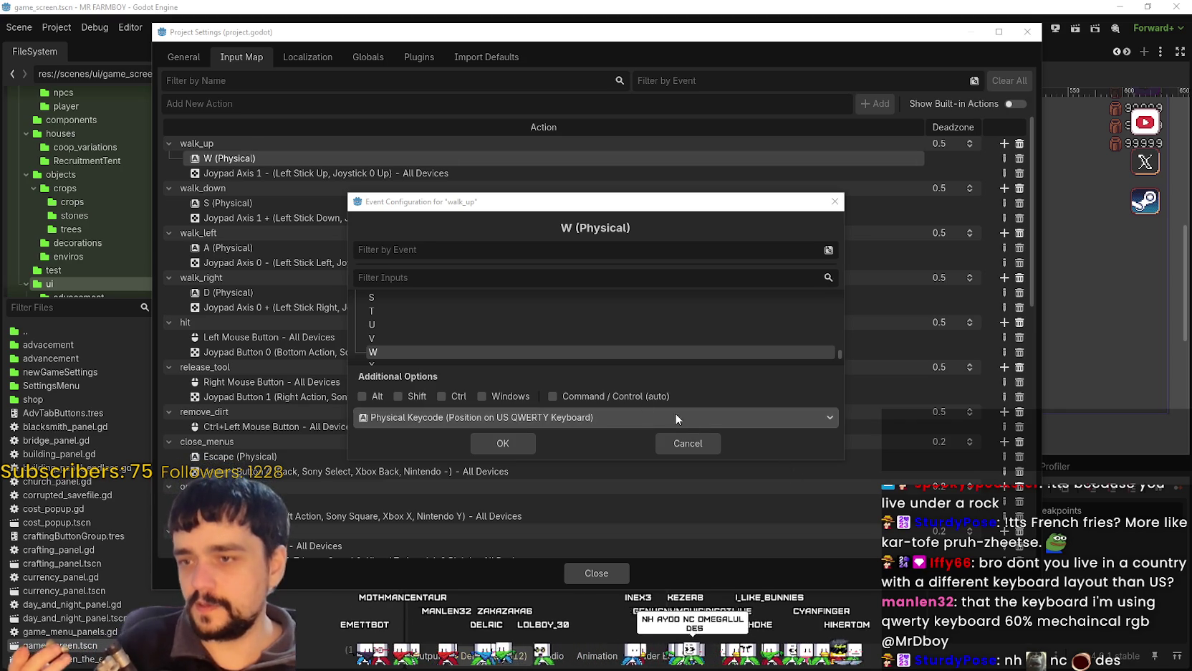
pyautogui.click(629, 394)
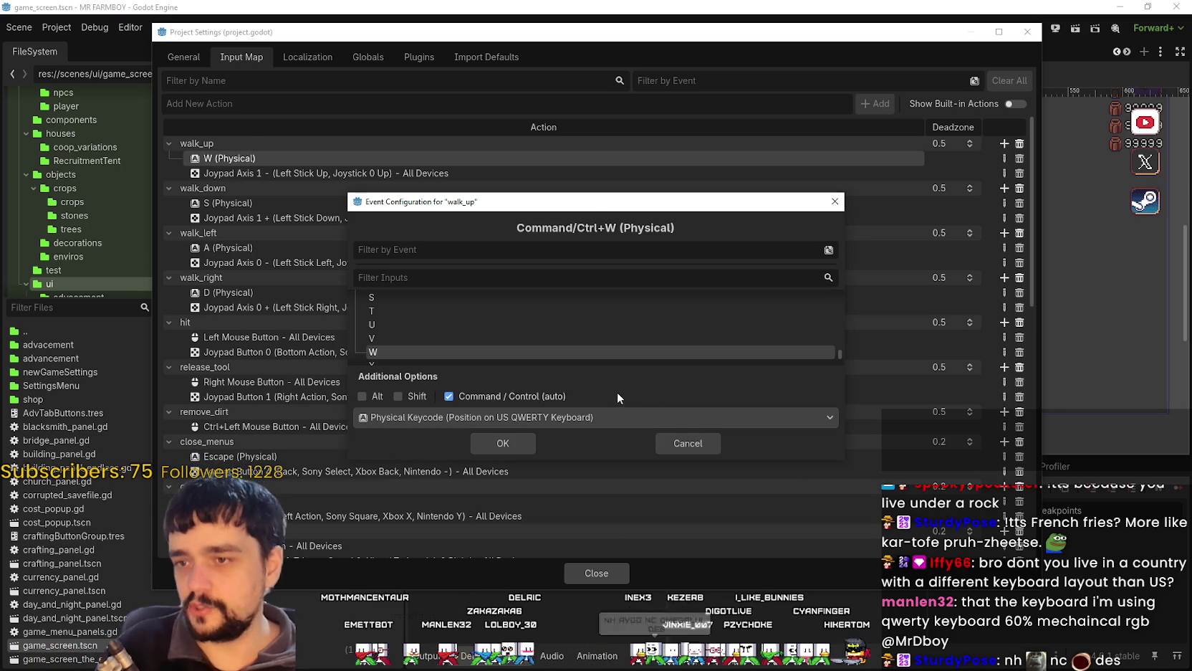
pyautogui.click(487, 395)
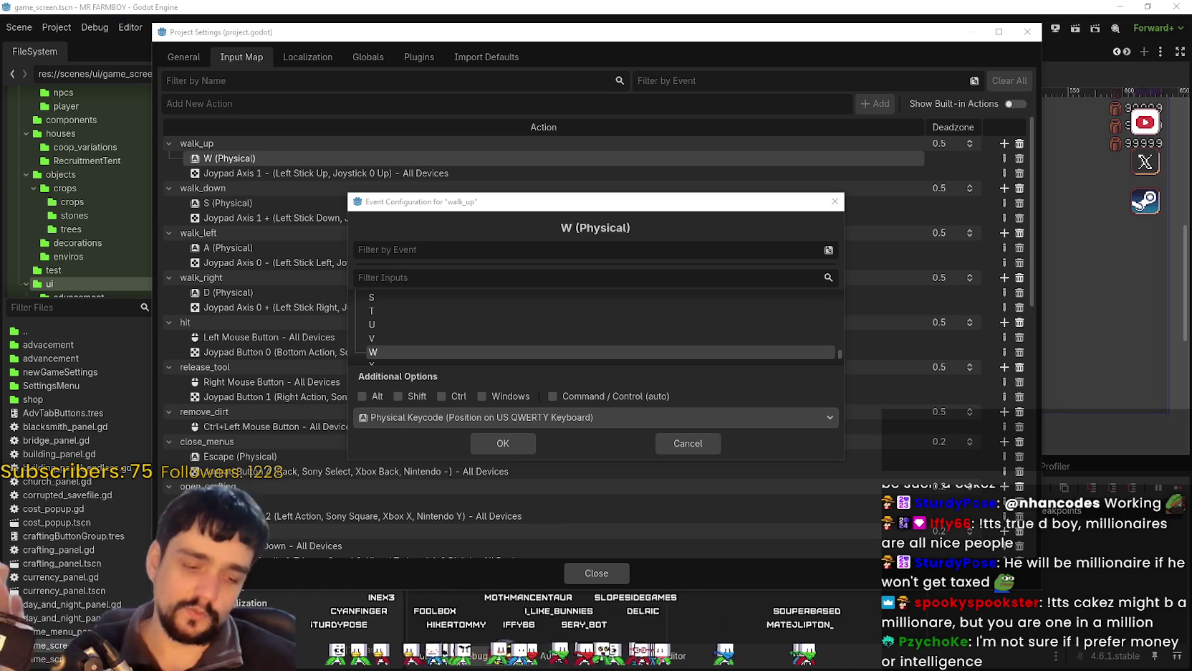
# Cancel the walk_up event edit and close Project Settings without saving changes.
pyautogui.click(675, 443)
pyautogui.scroll(-8, 524, 350)
pyautogui.scroll(-5, 638, 463)
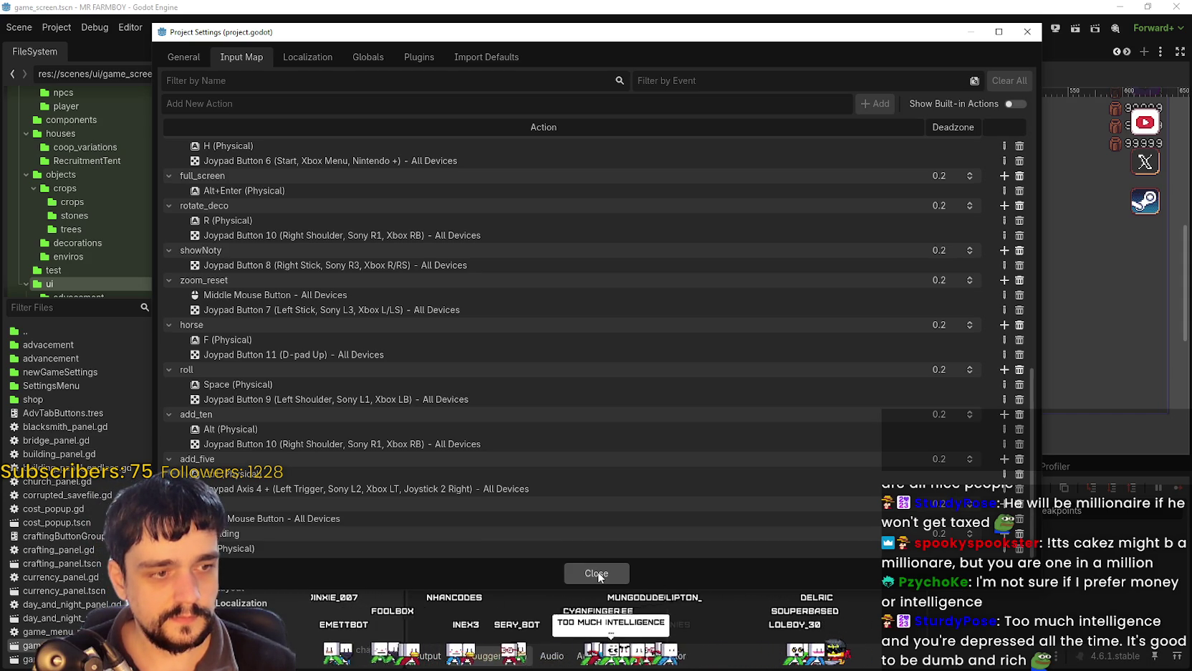
pyautogui.click(596, 574)
pyautogui.scroll(8, 770, 255)
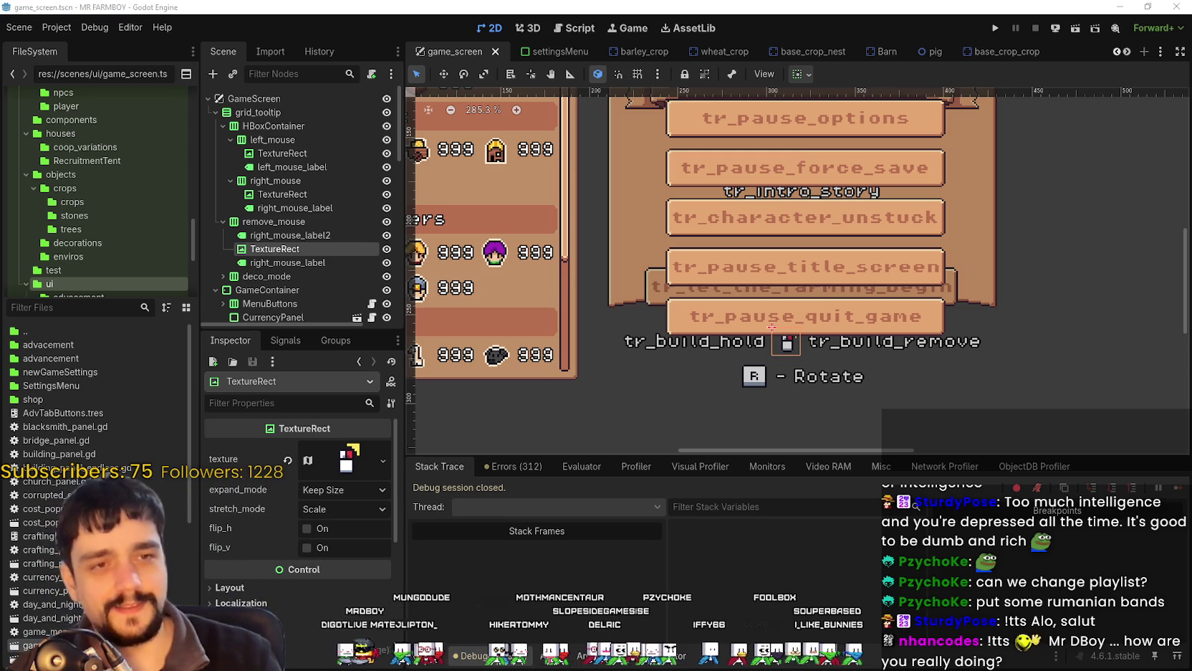
pyautogui.scroll(-2, 866, 345)
pyautogui.scroll(2, 865, 346)
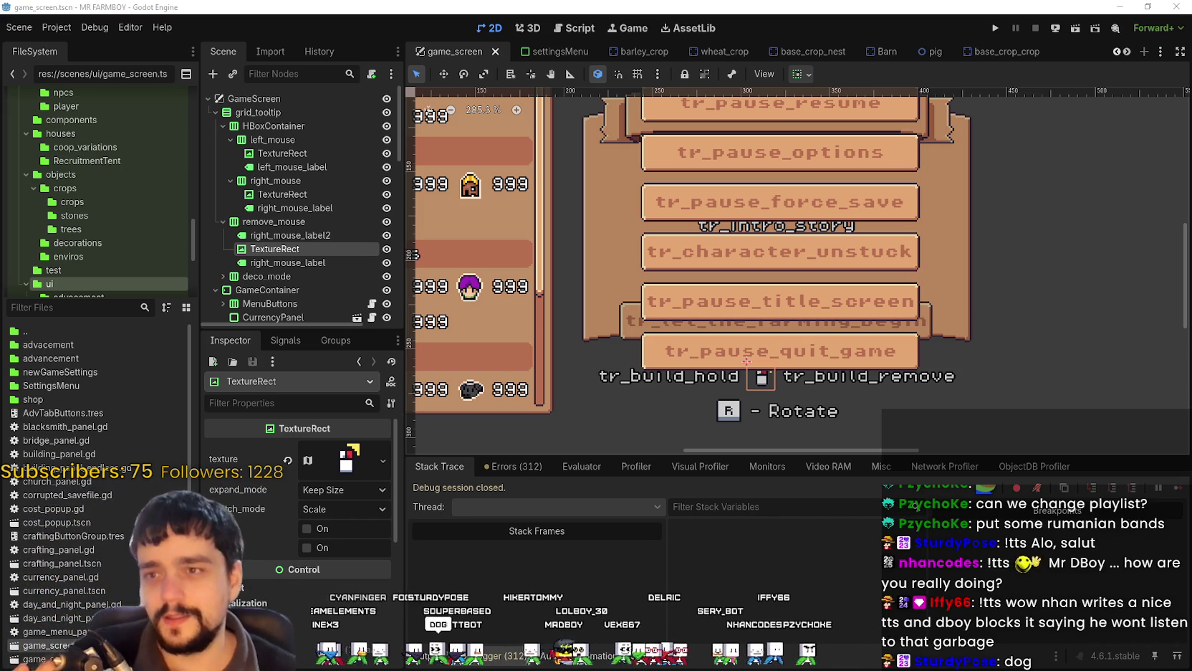
pyautogui.scroll(-2, 925, 352)
# Inspect the right_mouse label nodes, then collapse right_mouse, left_mouse and HBoxContainer in the Scene dock.
pyautogui.hscroll(-2, 875, 344)
pyautogui.scroll(8, 871, 341)
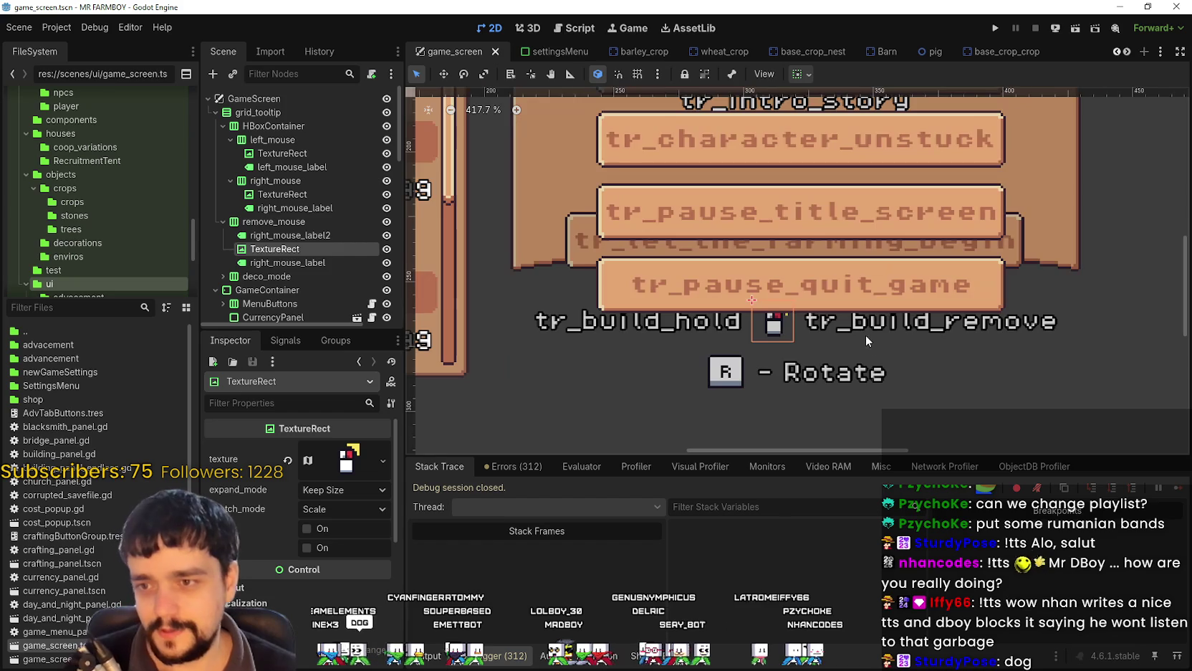
pyautogui.scroll(-12, 836, 331)
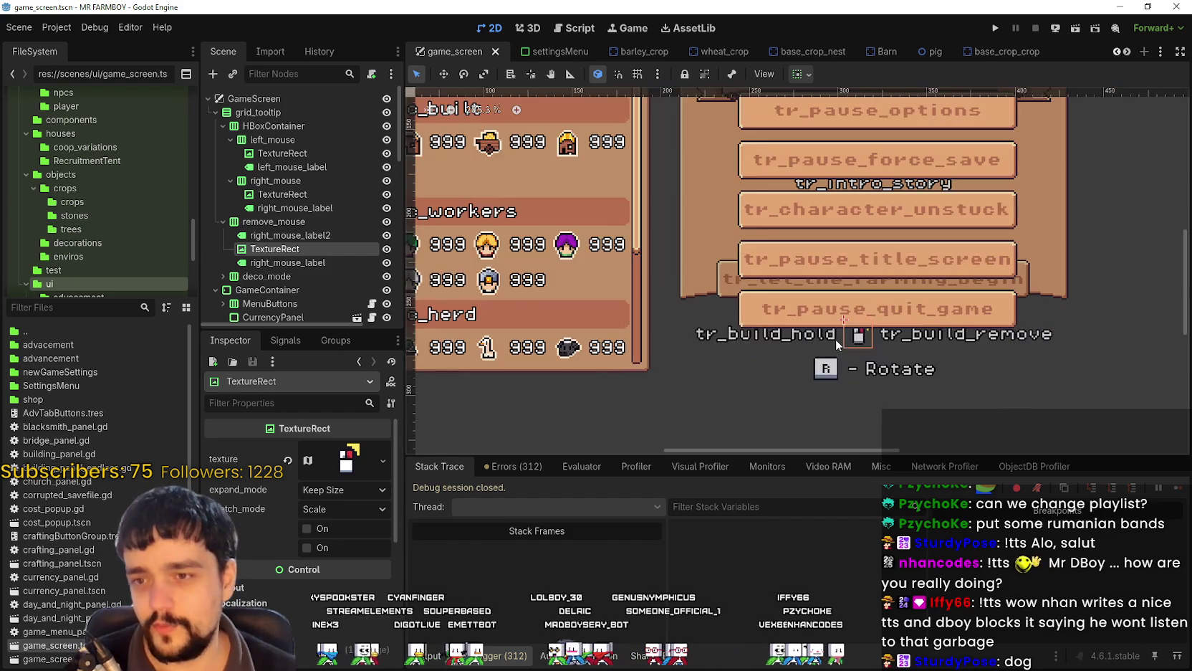
pyautogui.scroll(8, 886, 360)
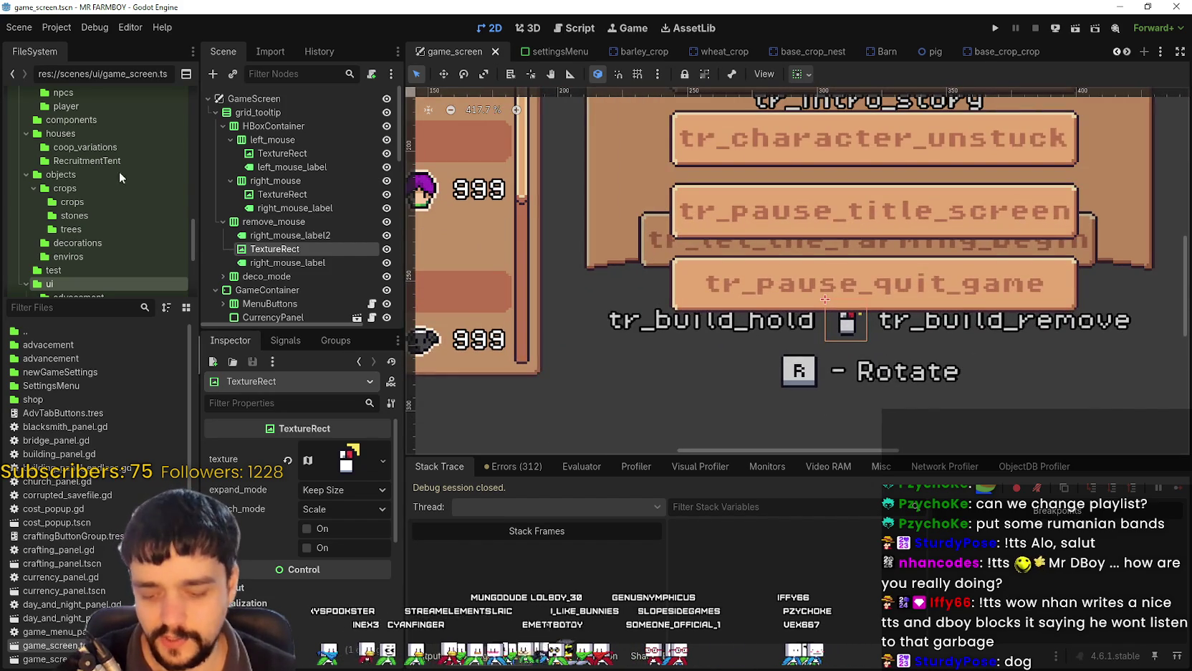
pyautogui.click(283, 262)
pyautogui.click(283, 235)
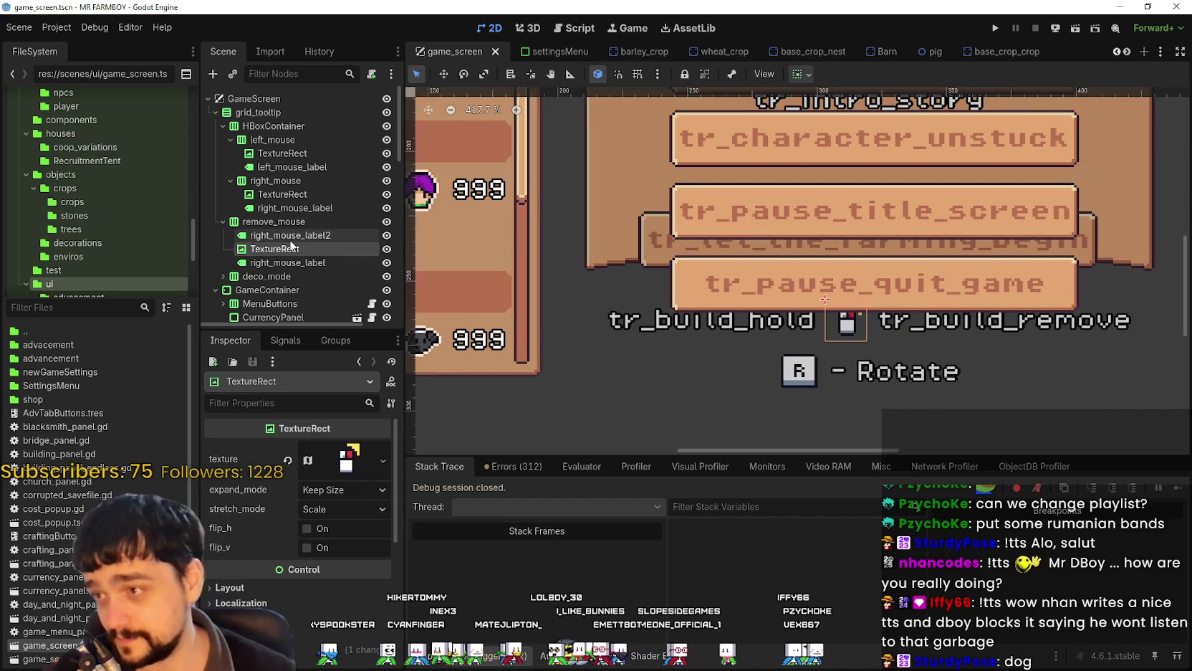
pyautogui.scroll(-3, 736, 361)
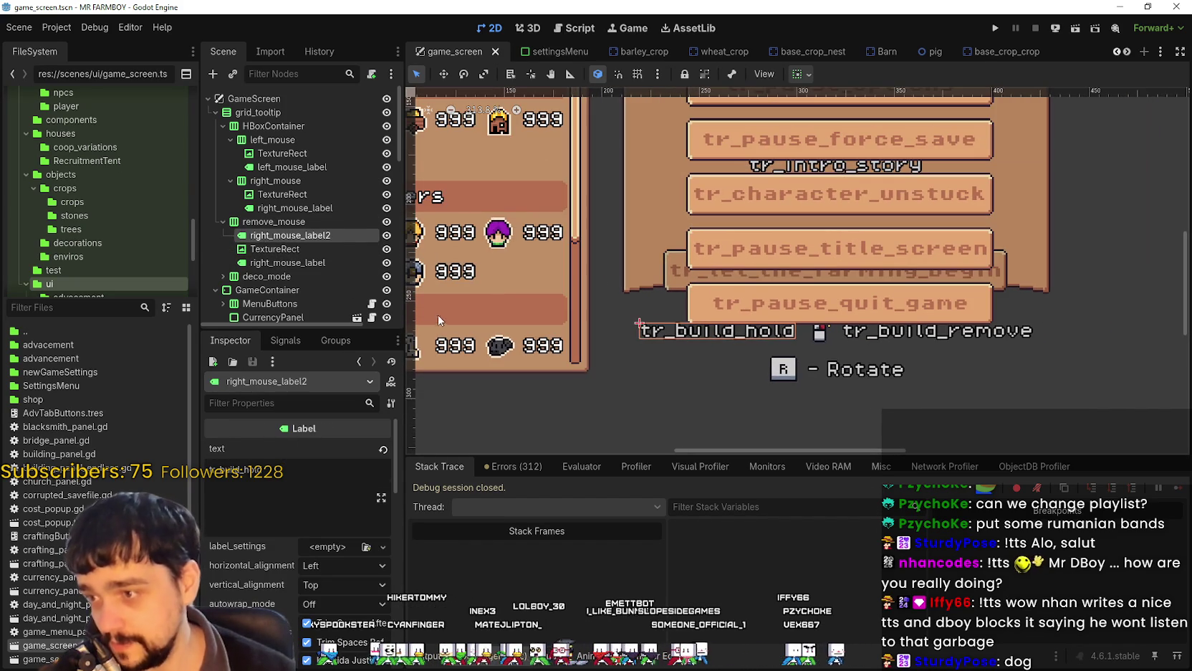
pyautogui.click(314, 207)
pyautogui.click(309, 180)
pyautogui.click(230, 180)
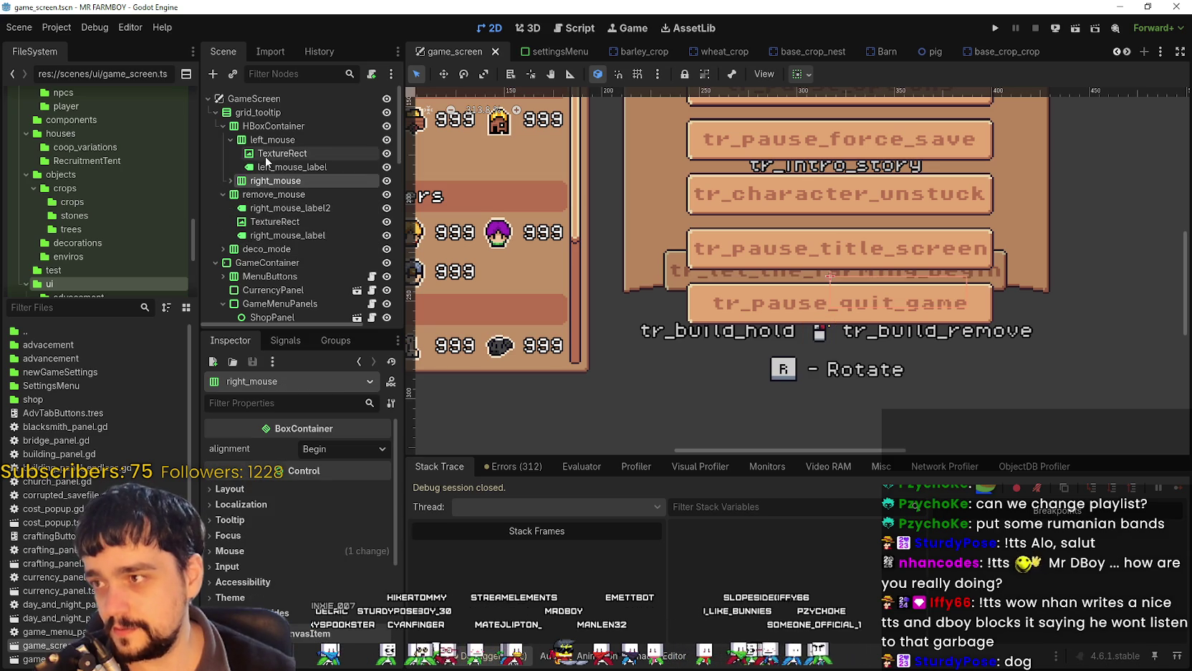
pyautogui.click(230, 139)
pyautogui.click(223, 126)
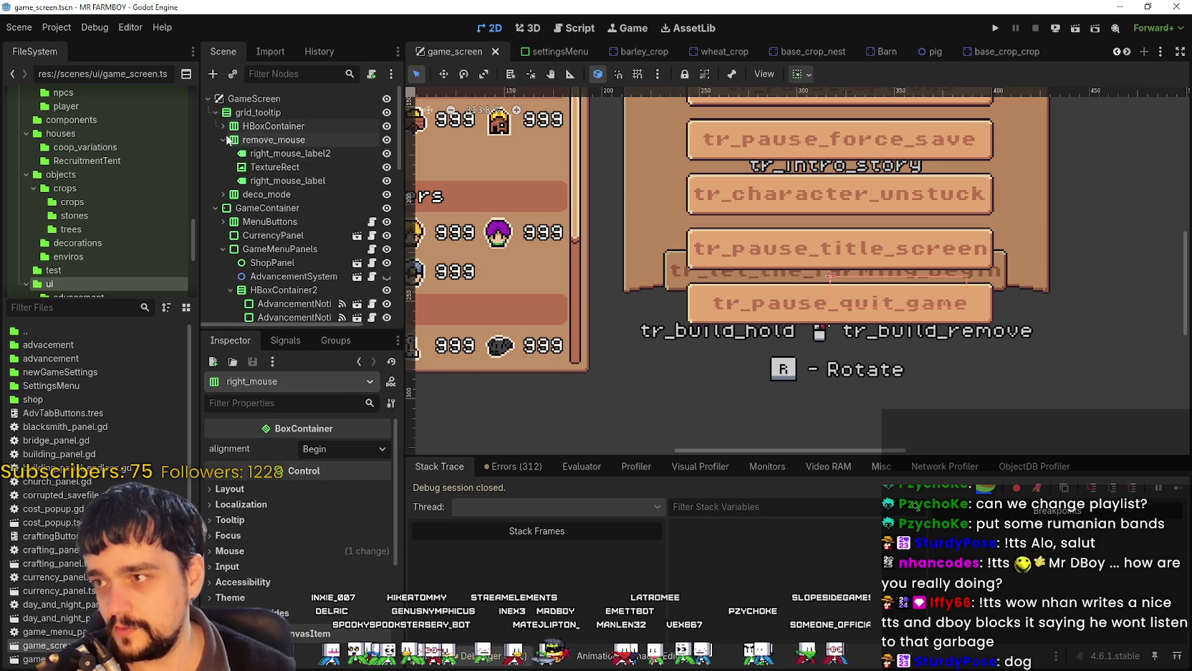
# Filter the FileSystem dock by 'cur' to list the cursor files.
pyautogui.scroll(-5, 344, 236)
pyautogui.scroll(-3, 372, 268)
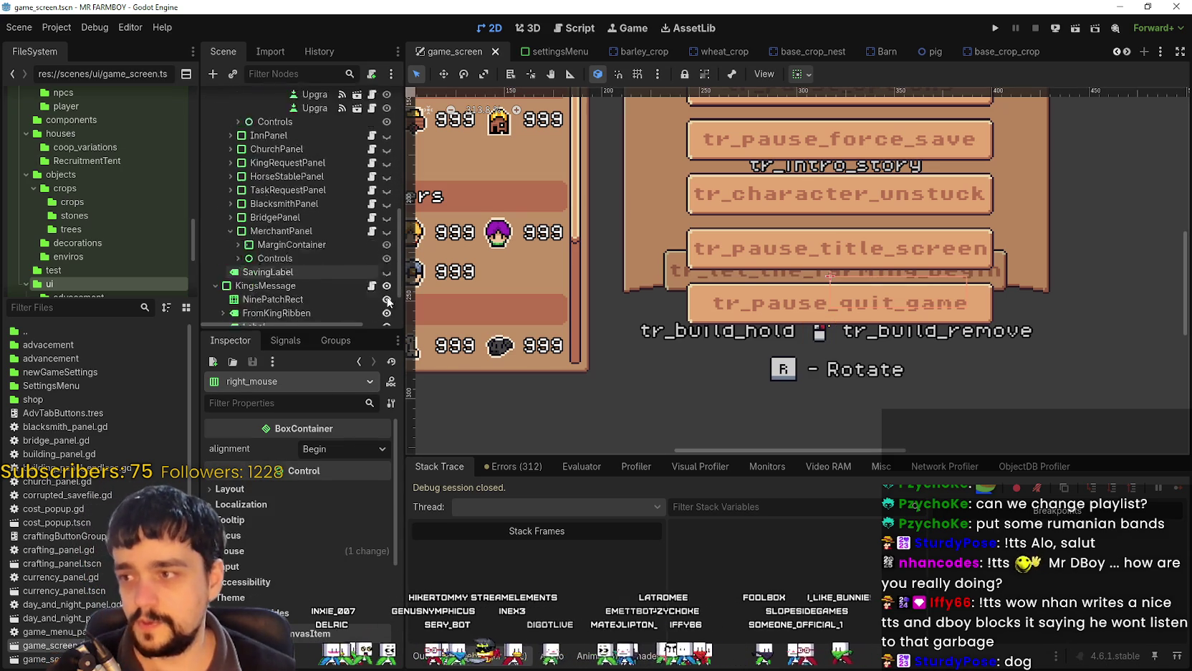
pyautogui.click(58, 308)
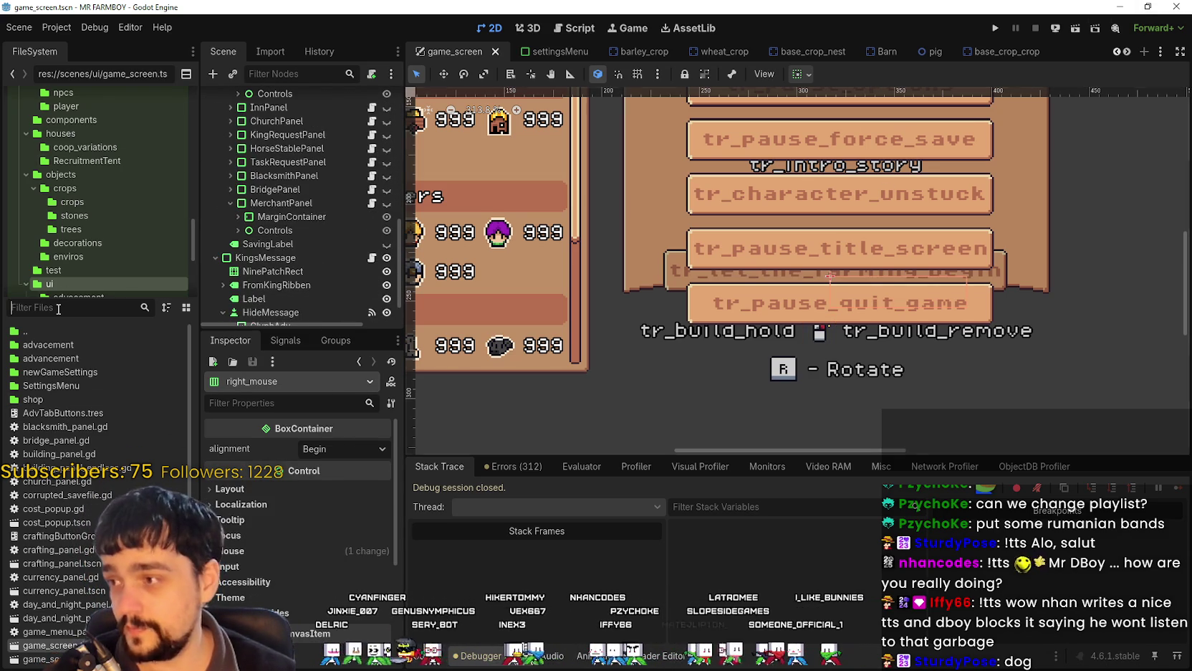
pyautogui.write('cur')
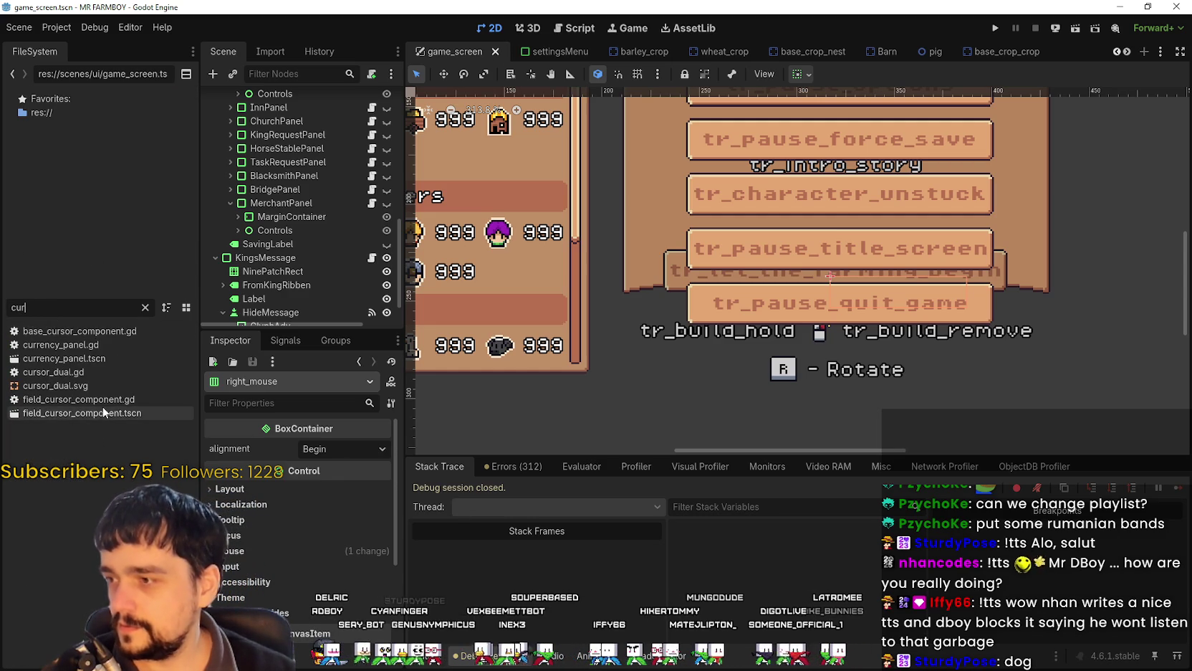
# Open field_cursor_component.tscn and filter the FileSystem for 'field'.
pyautogui.doubleClick(104, 412)
pyautogui.doubleClick(54, 310)
pyautogui.write('field')
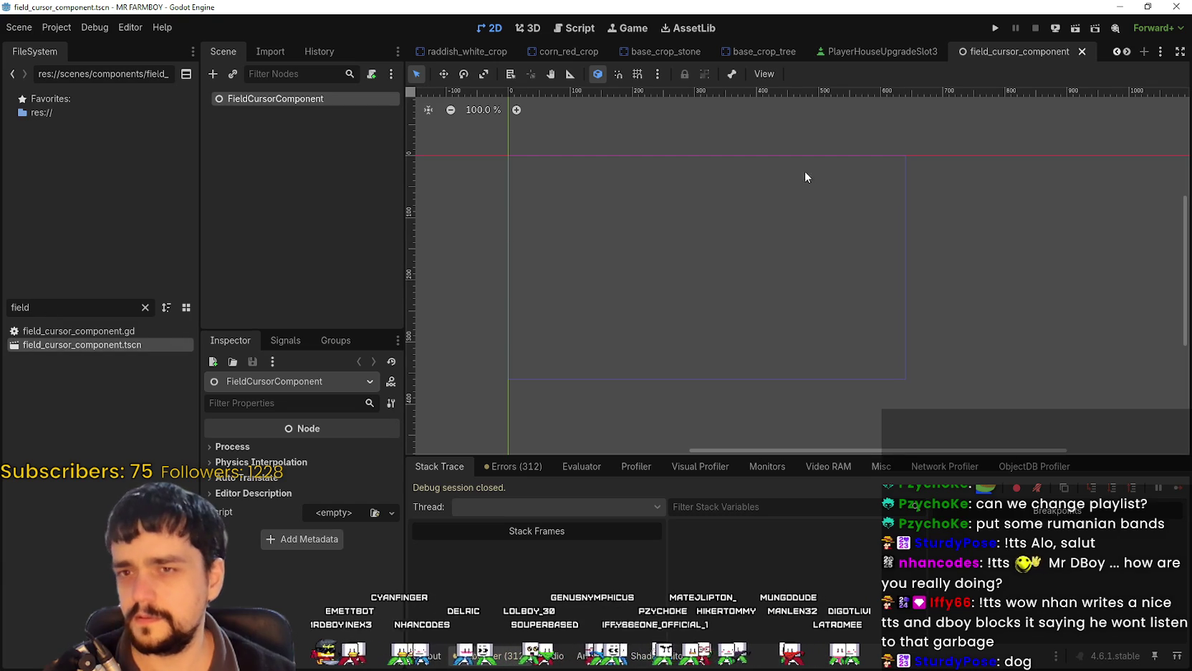
# Filter the FileSystem for 'test', open test_scene_everything.tscn, and zoom its tile map.
pyautogui.doubleClick(6, 310)
pyautogui.write('test')
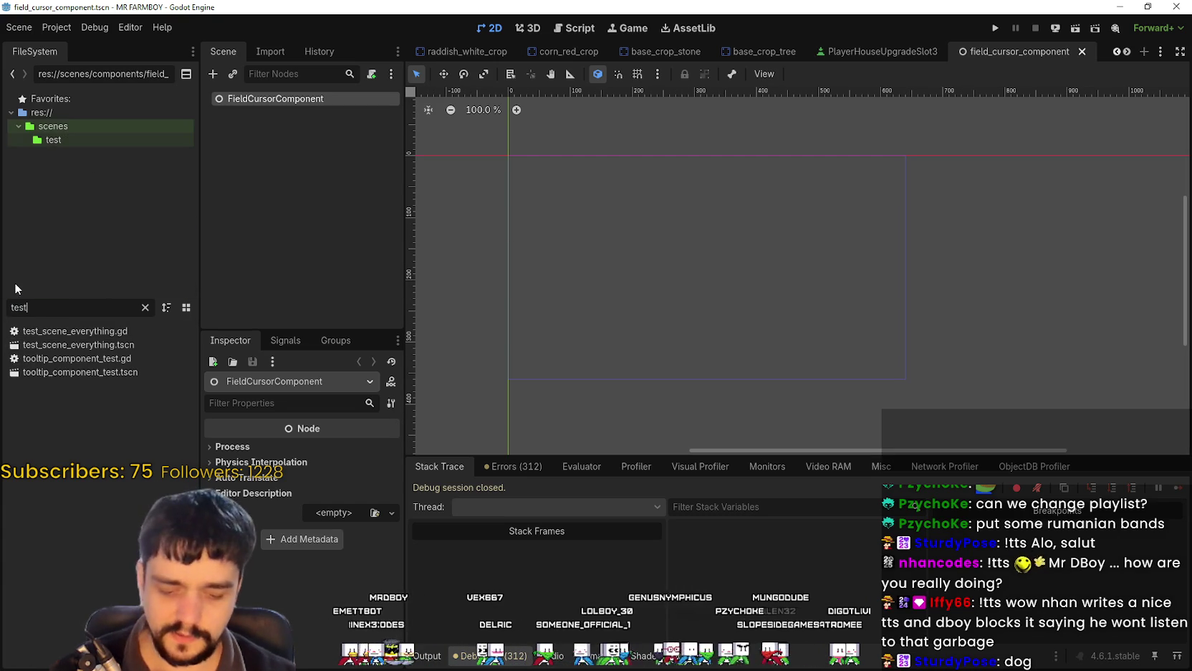
pyautogui.doubleClick(28, 345)
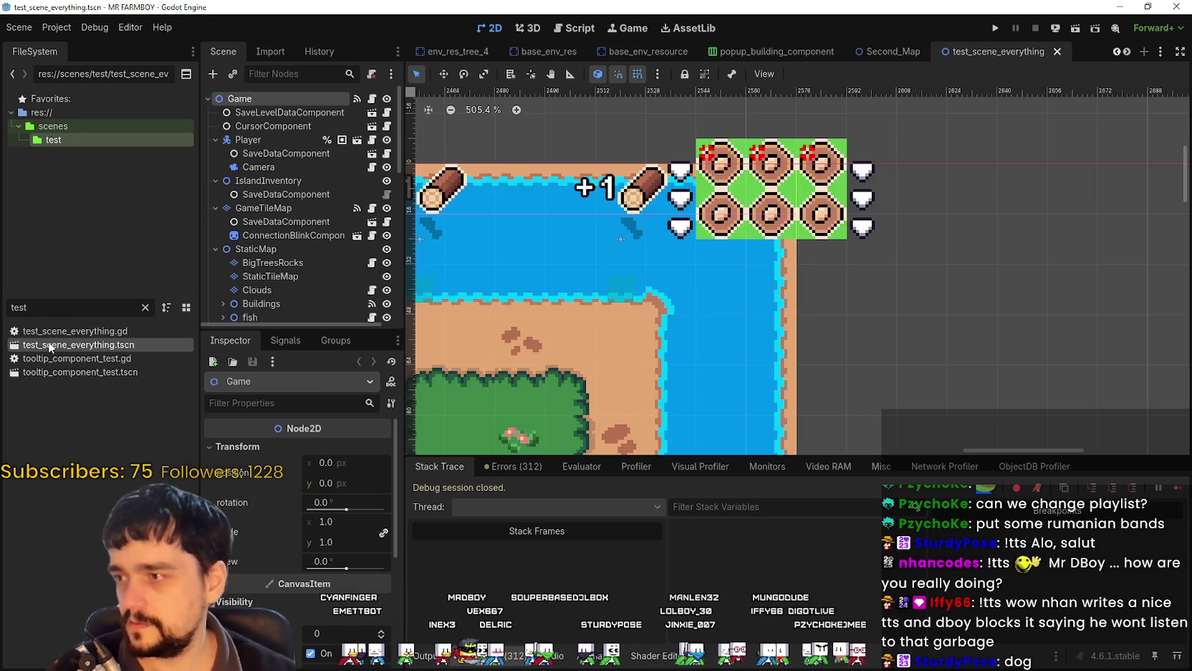
pyautogui.scroll(-10, 635, 269)
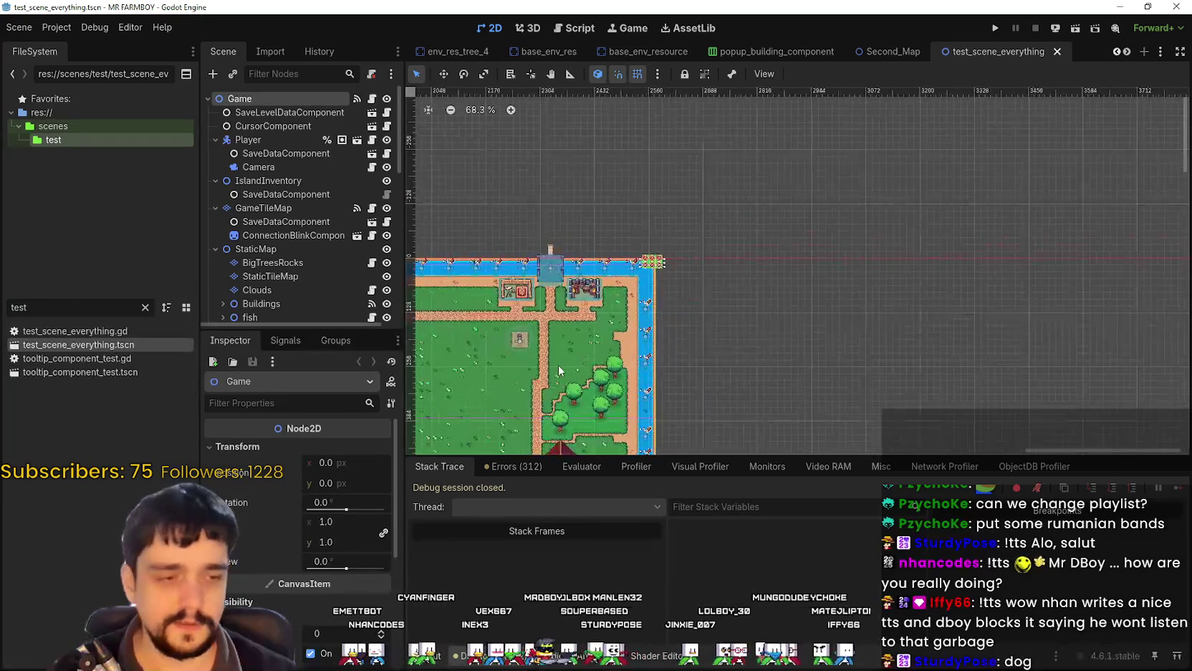
pyautogui.scroll(5, 520, 433)
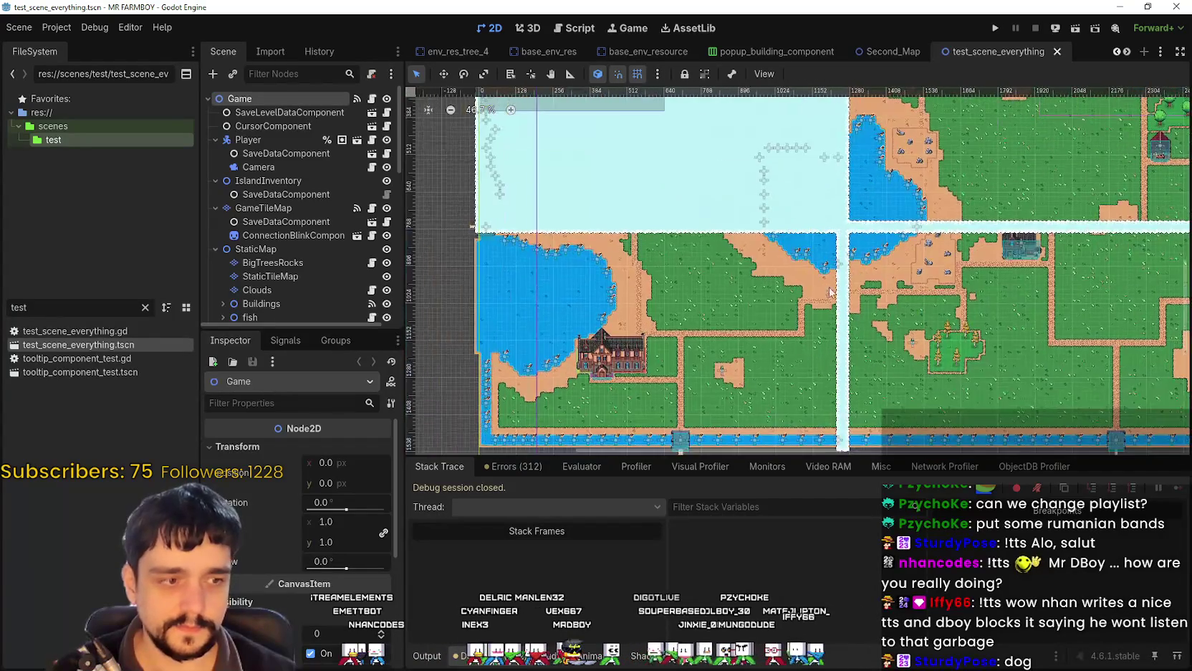
pyautogui.scroll(6, 808, 291)
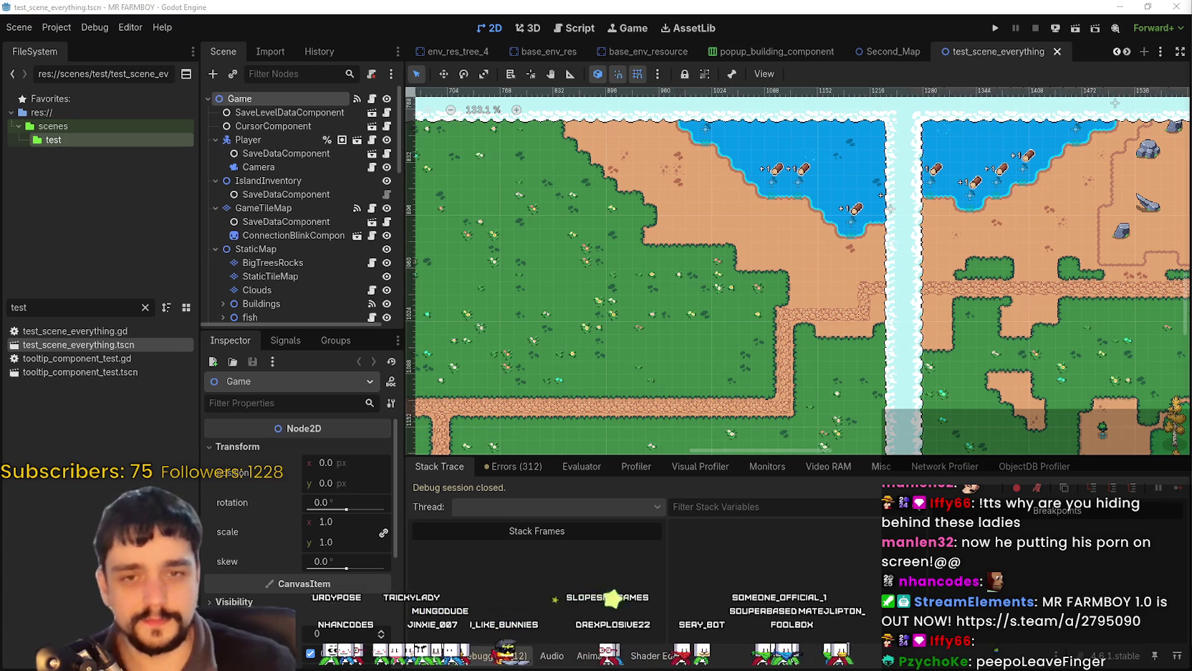
# Enlarge the Scene dock and inspect the tooltip_component and NinePatchRect nodes.
pyautogui.scroll(-5, 665, 283)
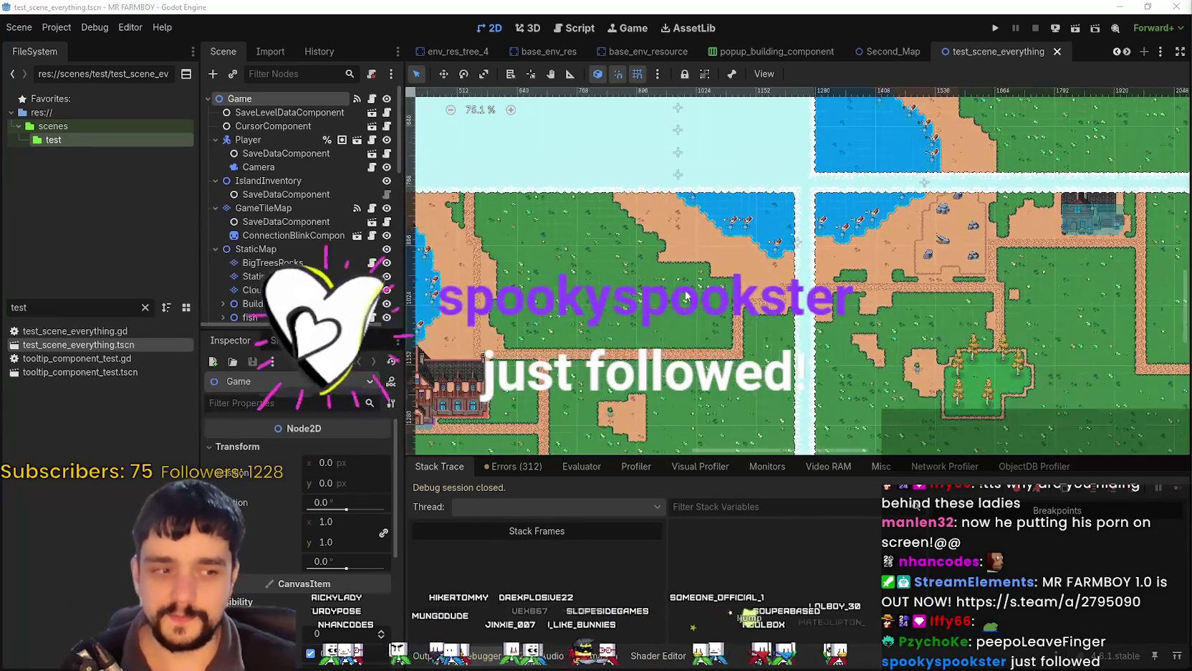
pyautogui.scroll(-5, 794, 339)
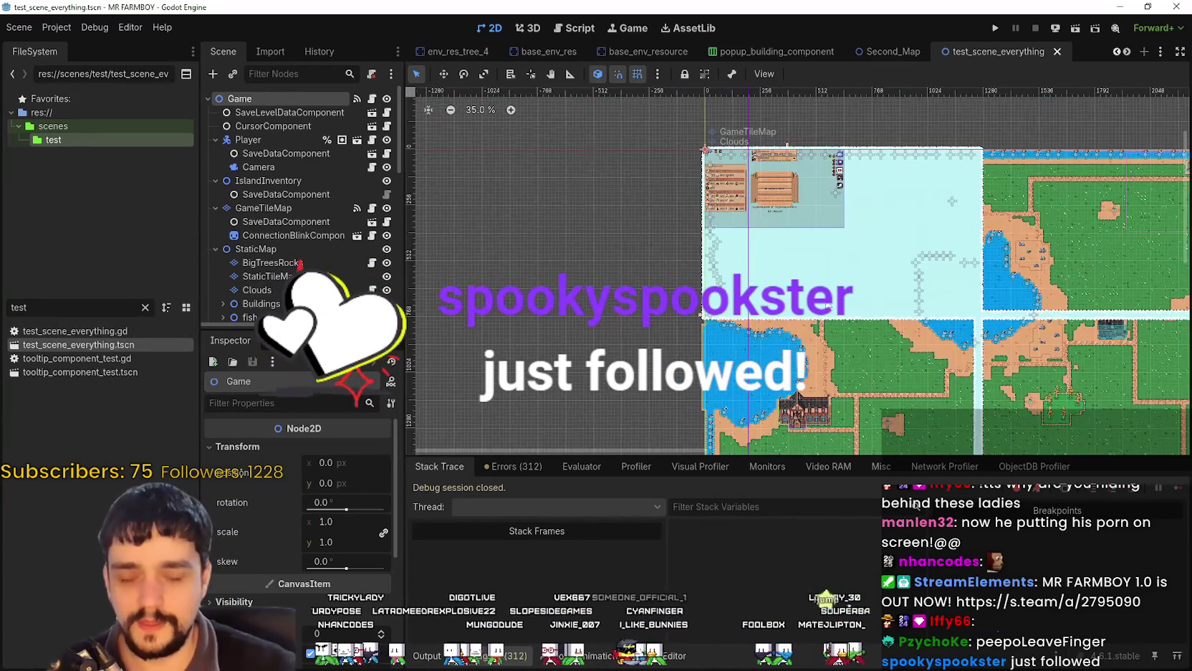
pyautogui.scroll(-5, 281, 221)
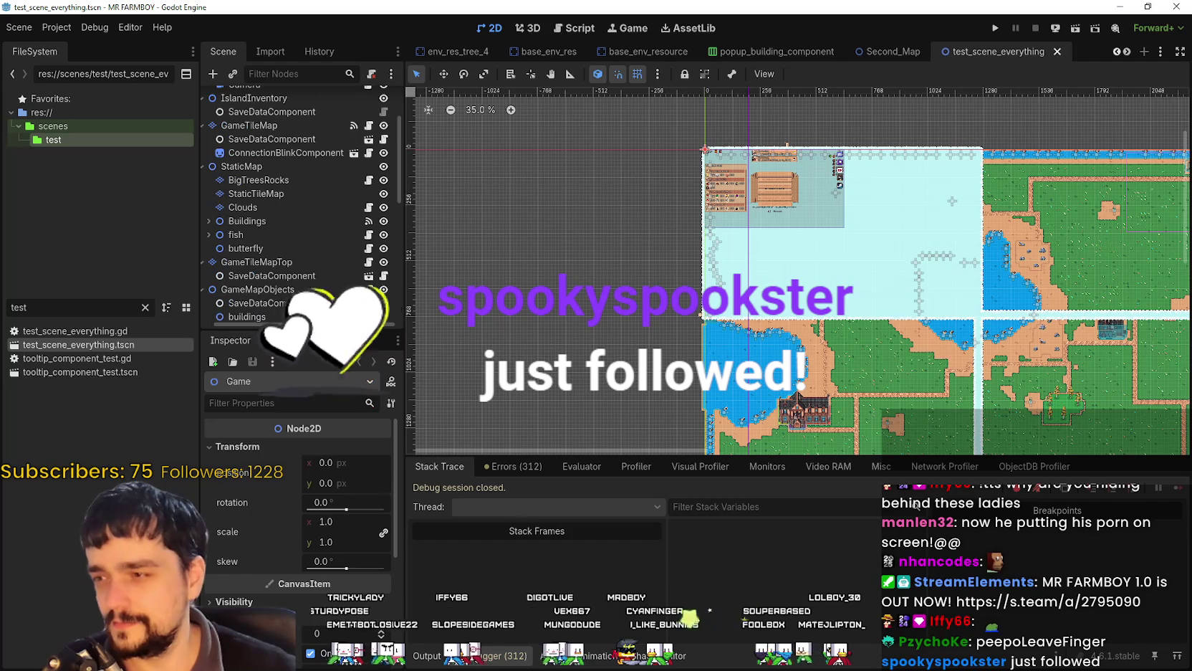
pyautogui.moveTo(301, 331); pyautogui.dragTo(301, 420)
pyautogui.scroll(-3, 301, 251)
pyautogui.scroll(-3, 266, 366)
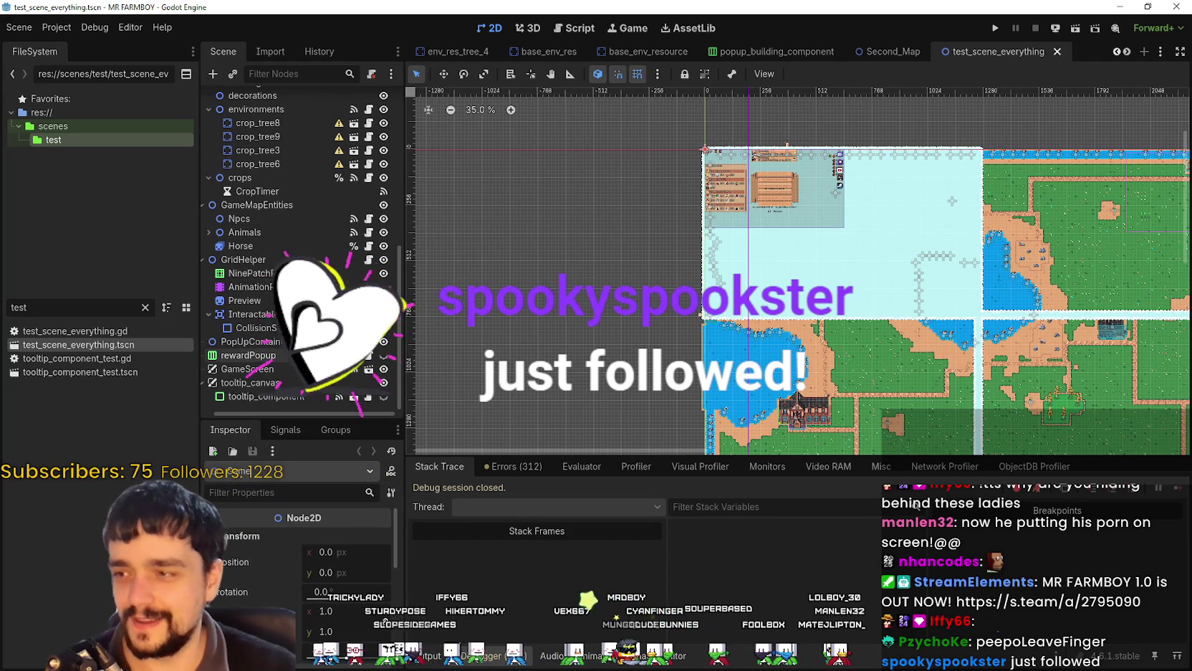
pyautogui.click(266, 369)
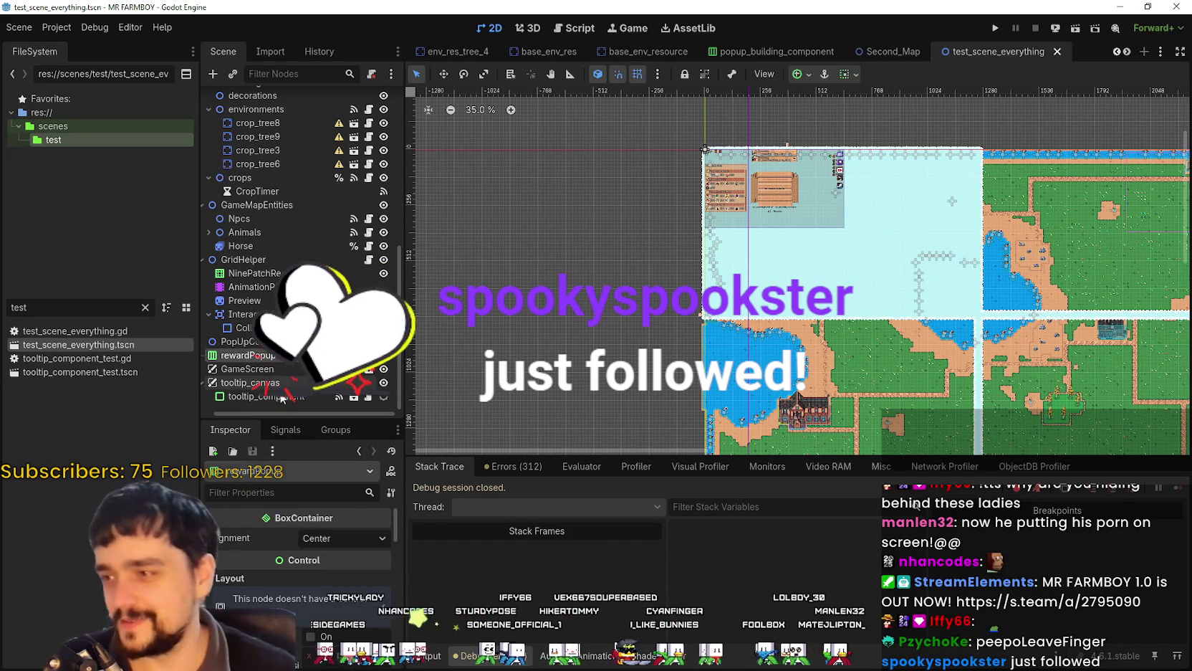
pyautogui.press('Down')
pyautogui.press('Down')
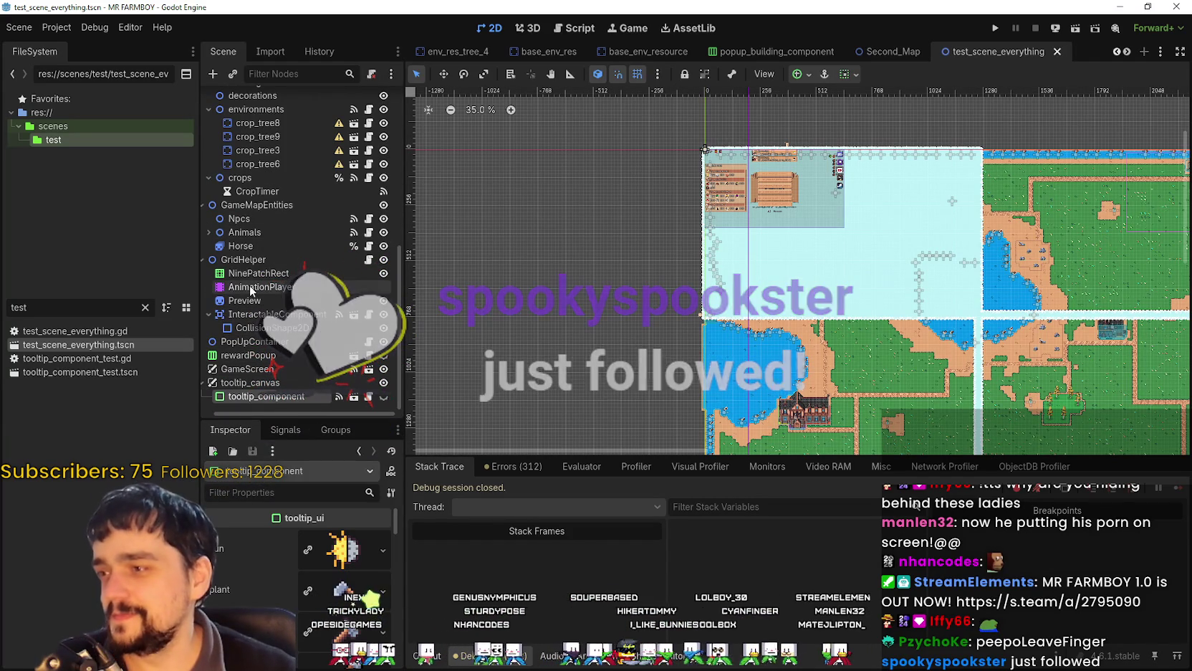
pyautogui.click(248, 273)
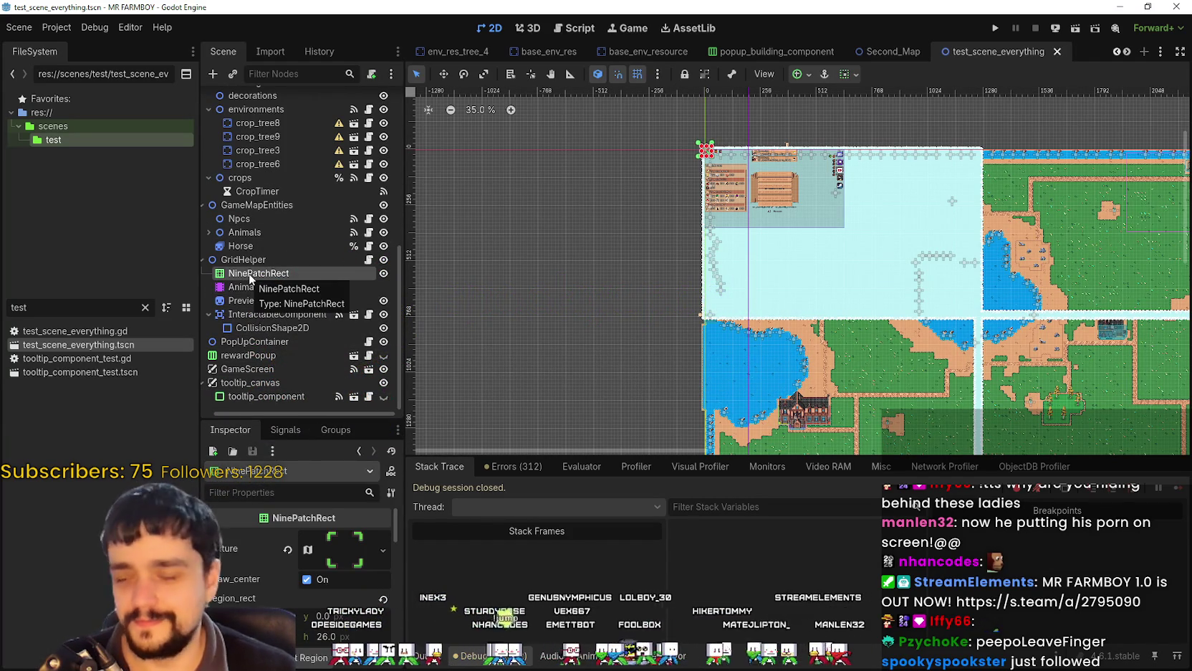
pyautogui.scroll(3, 289, 350)
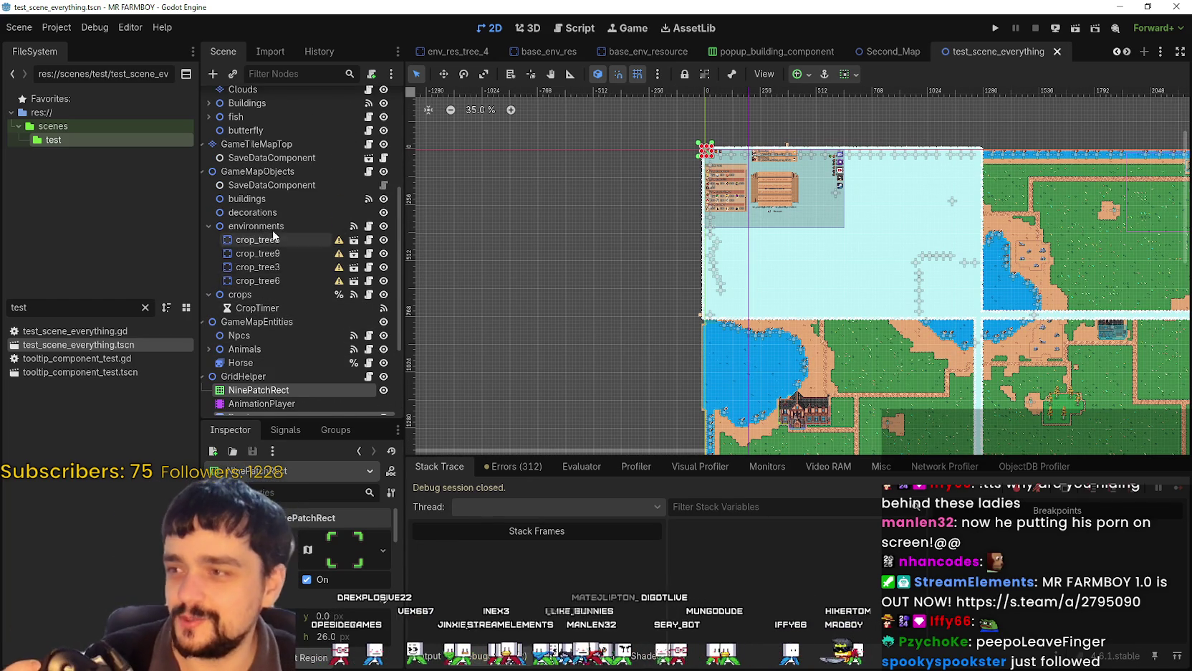
pyautogui.scroll(3, 269, 251)
pyautogui.scroll(3, 264, 263)
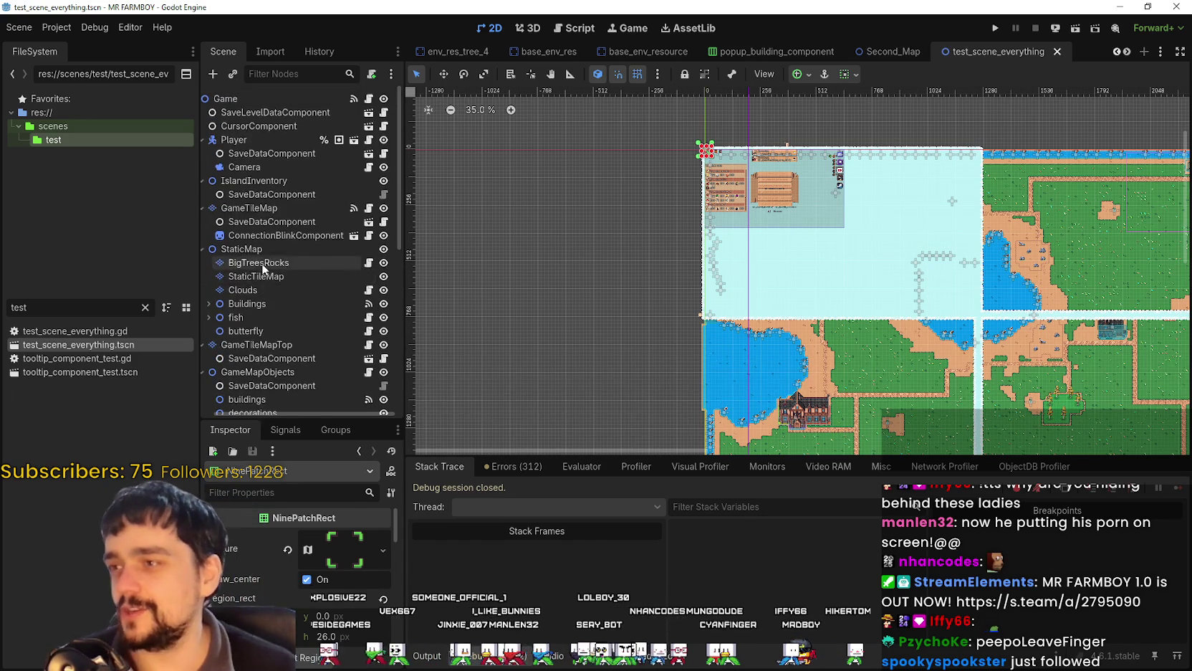
pyautogui.scroll(-9, 264, 265)
# Inspect GridHelper and its script, then return to the 2D view with tooltip_component selected.
pyautogui.click(306, 257)
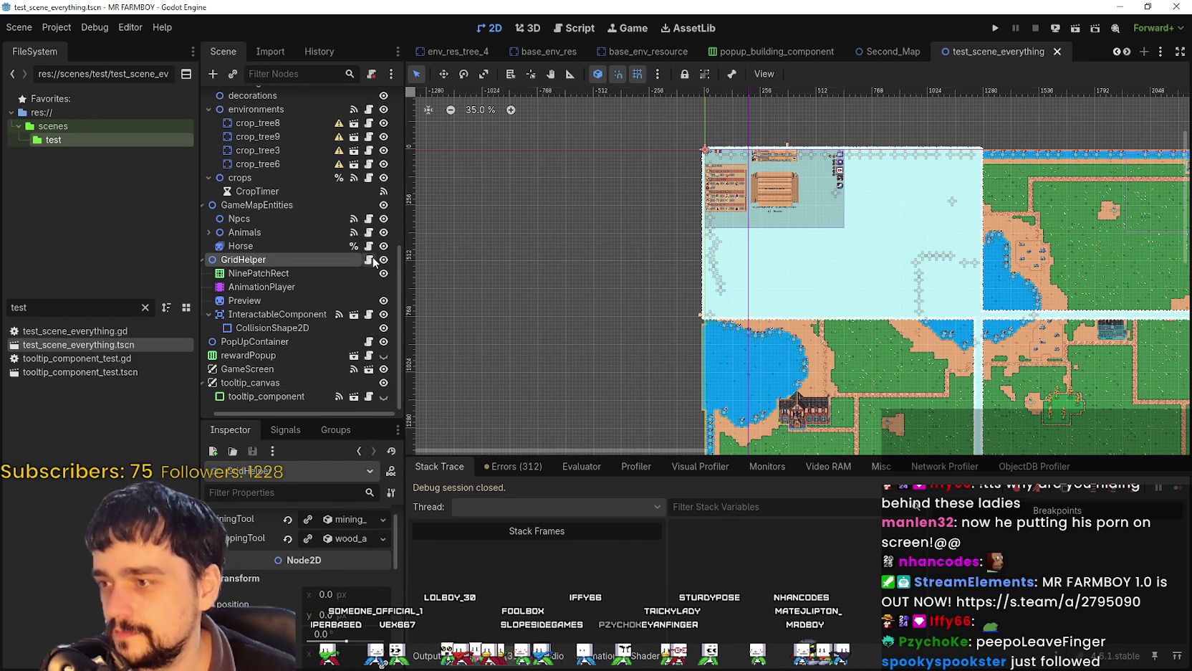
pyautogui.click(368, 260)
pyautogui.click(307, 394)
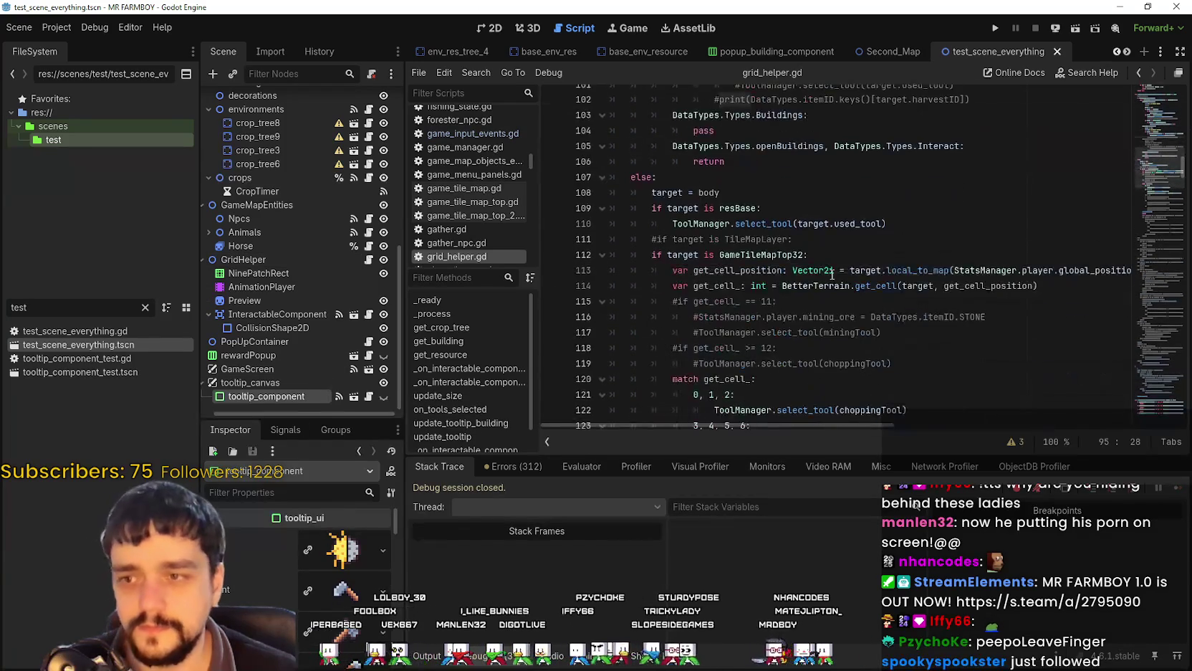
pyautogui.hotkey('ctrl', 'F1')
pyautogui.scroll(-5, 812, 290)
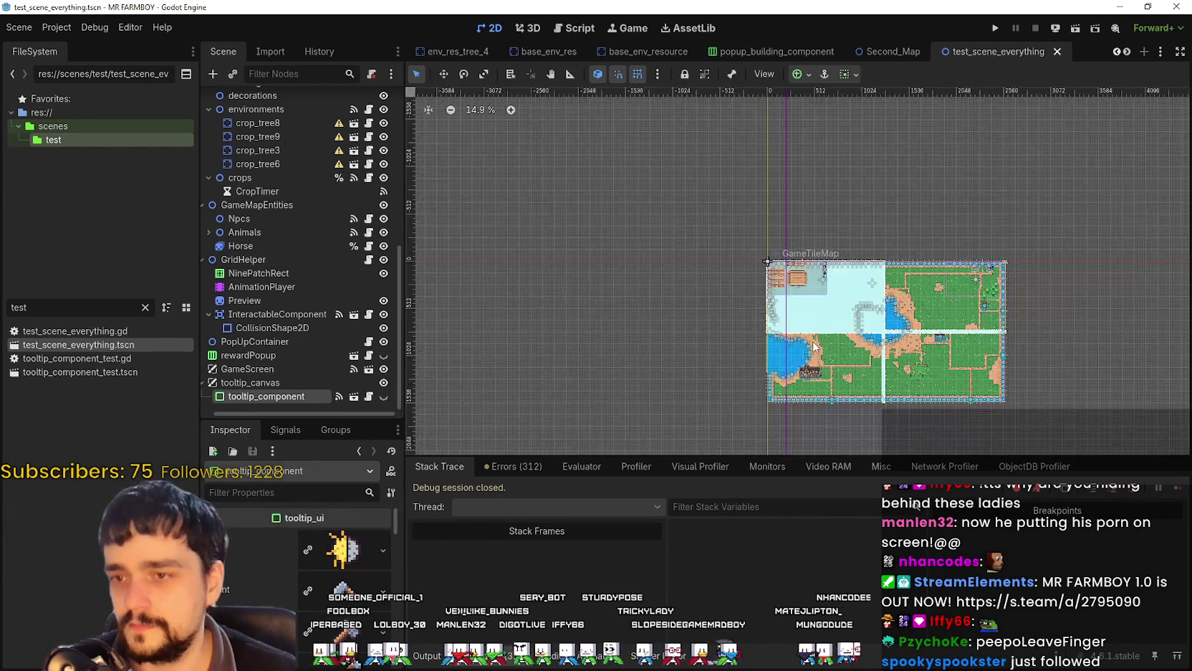
pyautogui.scroll(10, 764, 215)
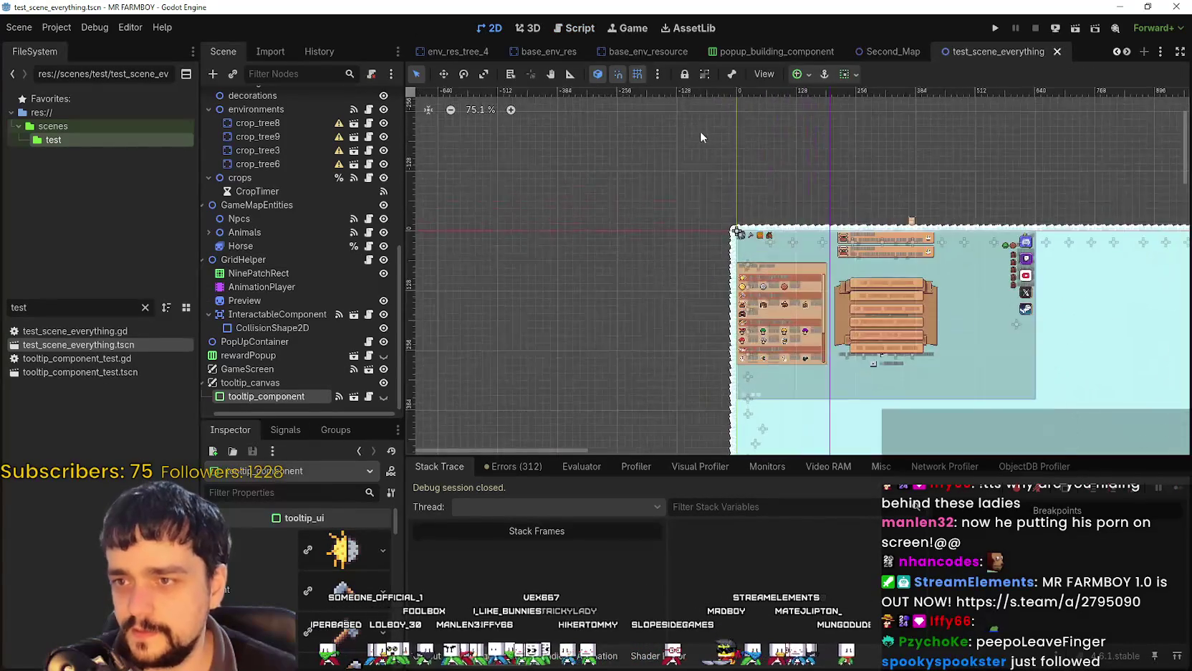
pyautogui.scroll(5, 759, 257)
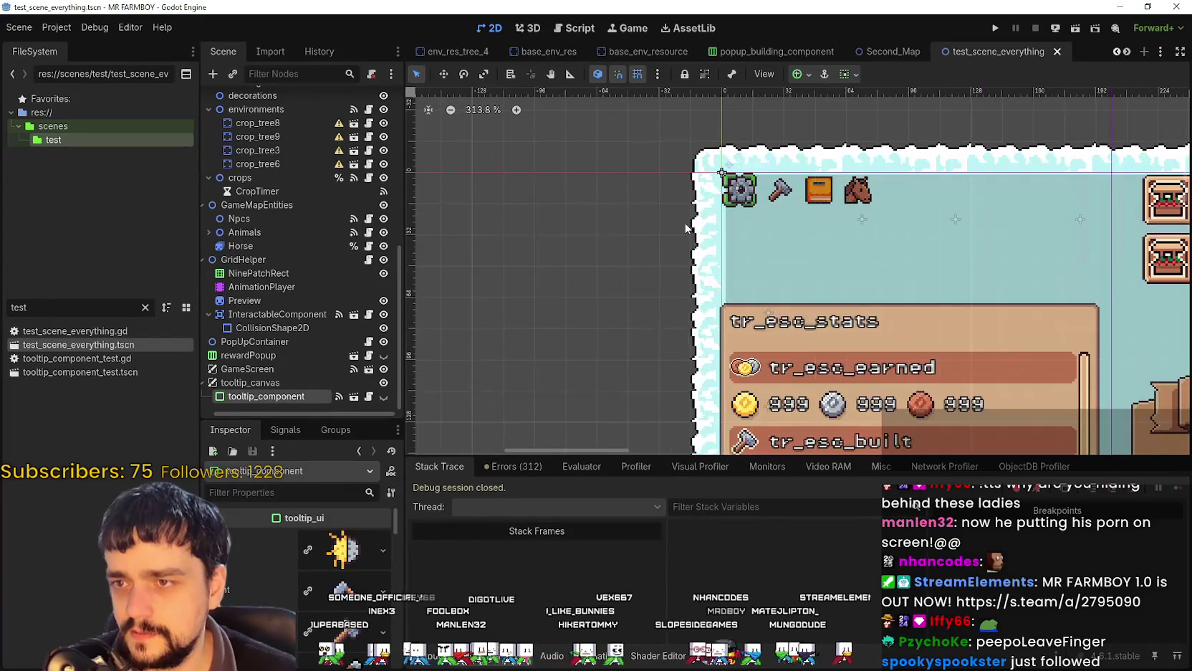
# Show then hide tooltip_component, and open grid_helper.gd from GridHelper's script icon.
pyautogui.click(384, 395)
pyautogui.click(385, 396)
pyautogui.scroll(-9, 637, 260)
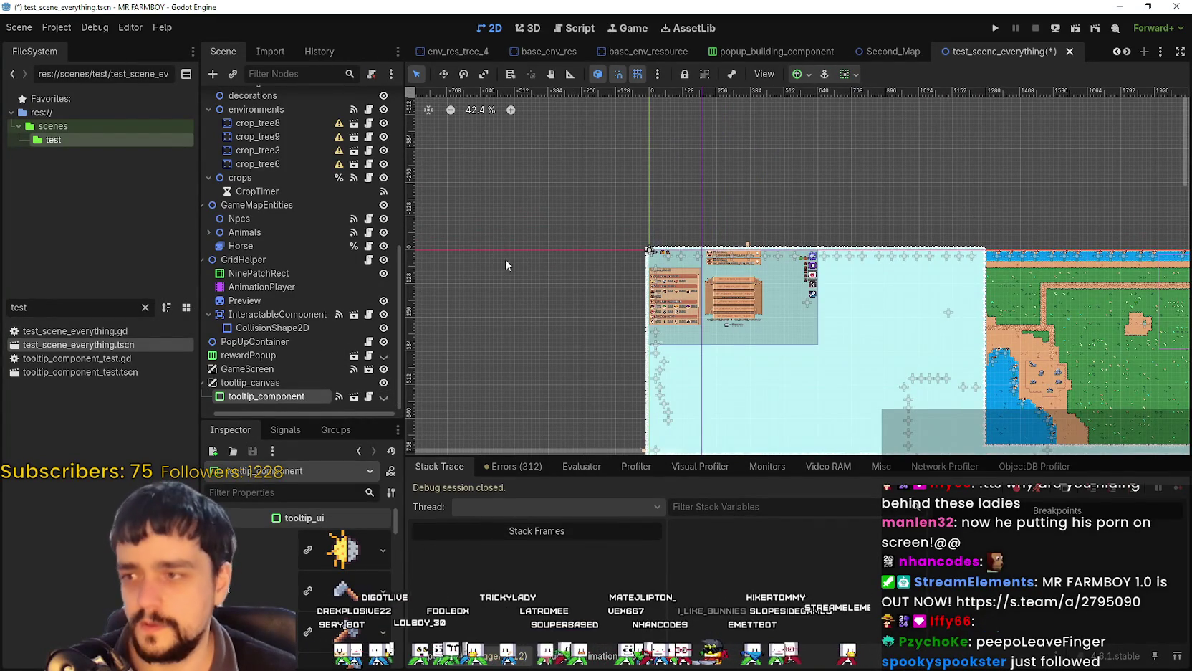
pyautogui.click(368, 259)
pyautogui.scroll(-15, 1161, 208)
pyautogui.moveTo(1162, 208); pyautogui.dragTo(1149, 320)
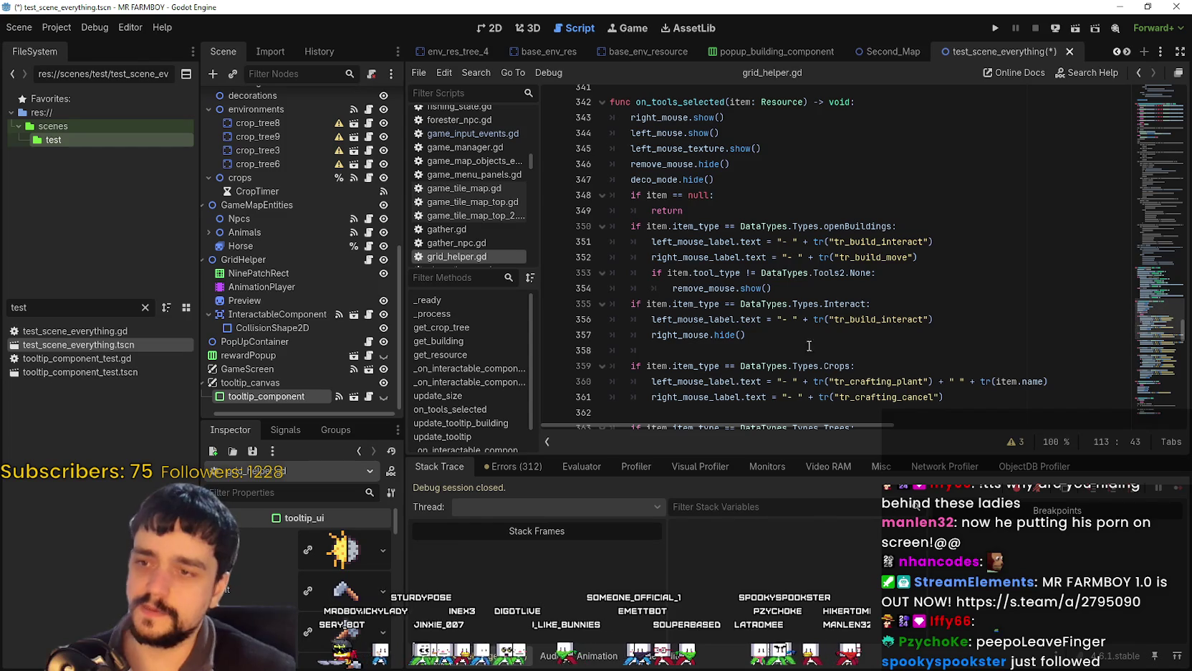
pyautogui.doubleClick(693, 319)
pyautogui.scroll(4, 697, 315)
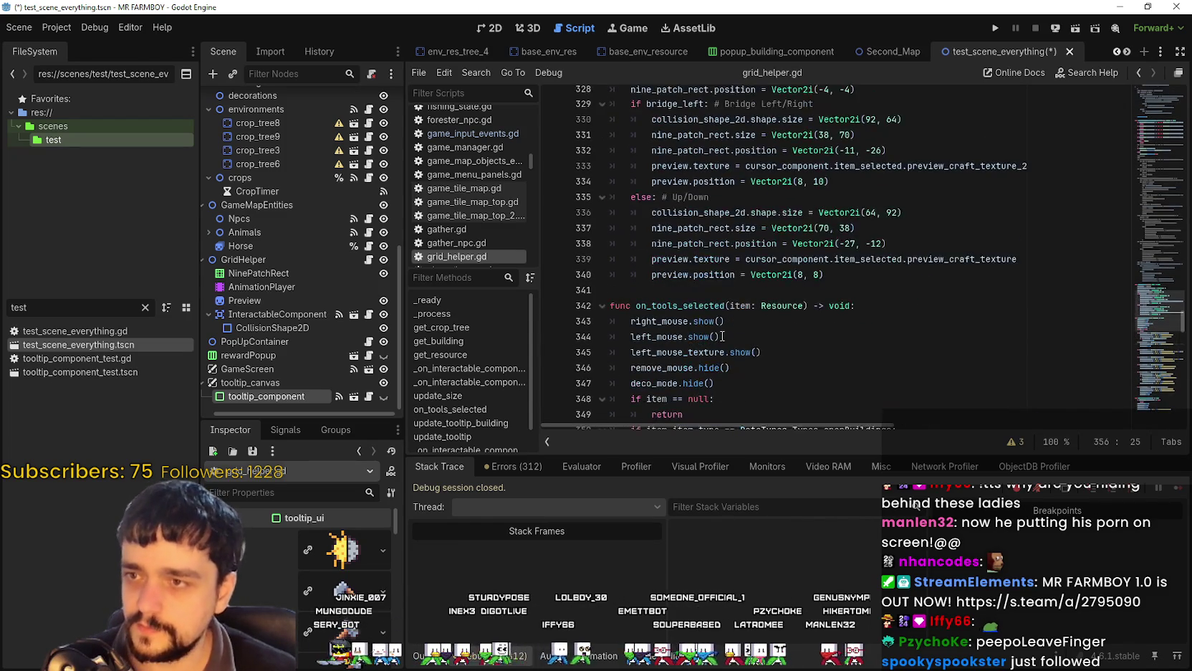
pyautogui.doubleClick(650, 320)
pyautogui.moveTo(1162, 337); pyautogui.dragTo(1163, 83)
pyautogui.scroll(-3, 1082, 119)
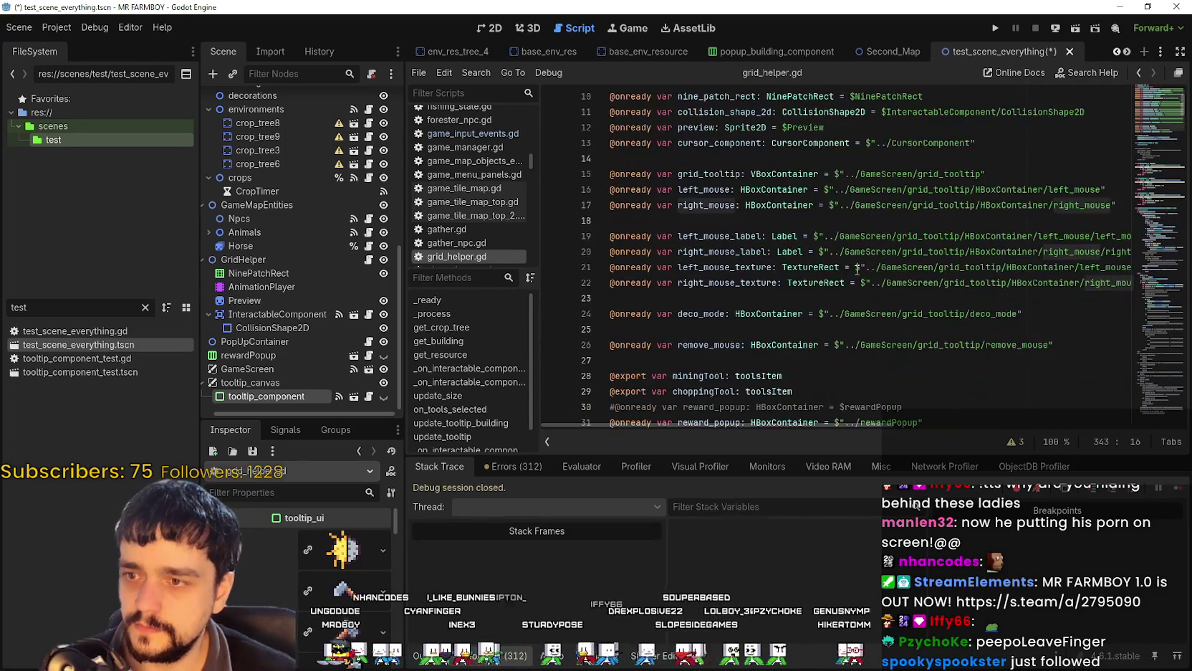
pyautogui.doubleClick(880, 205)
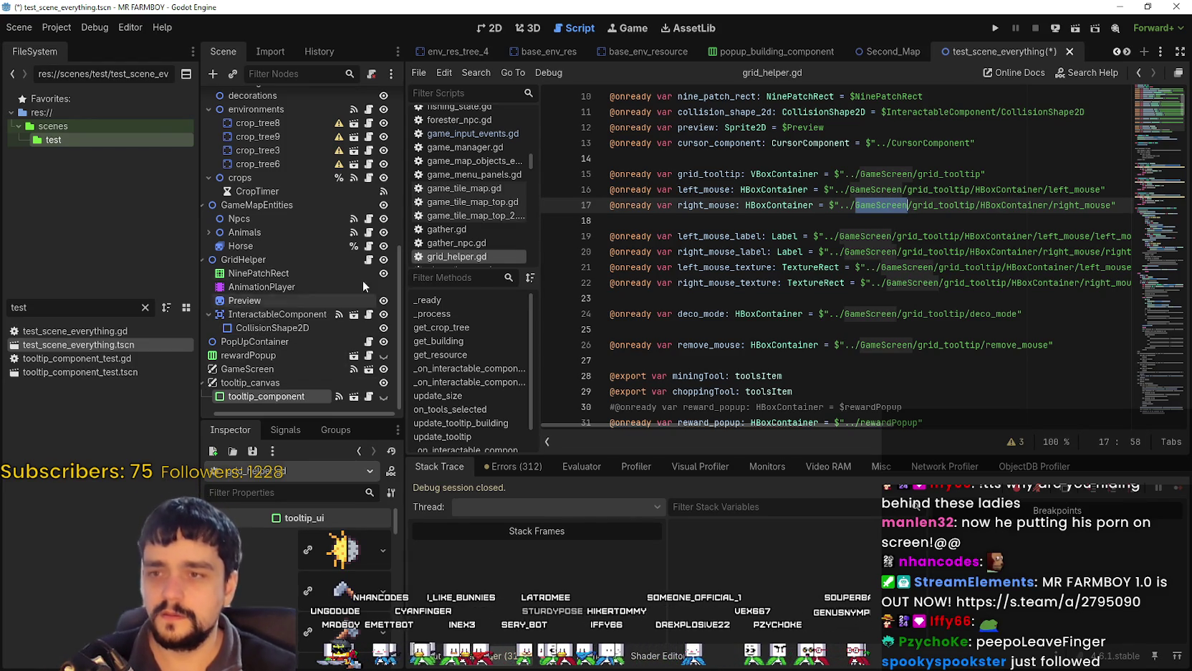
pyautogui.moveTo(1140, 128); pyautogui.dragTo(1122, 357)
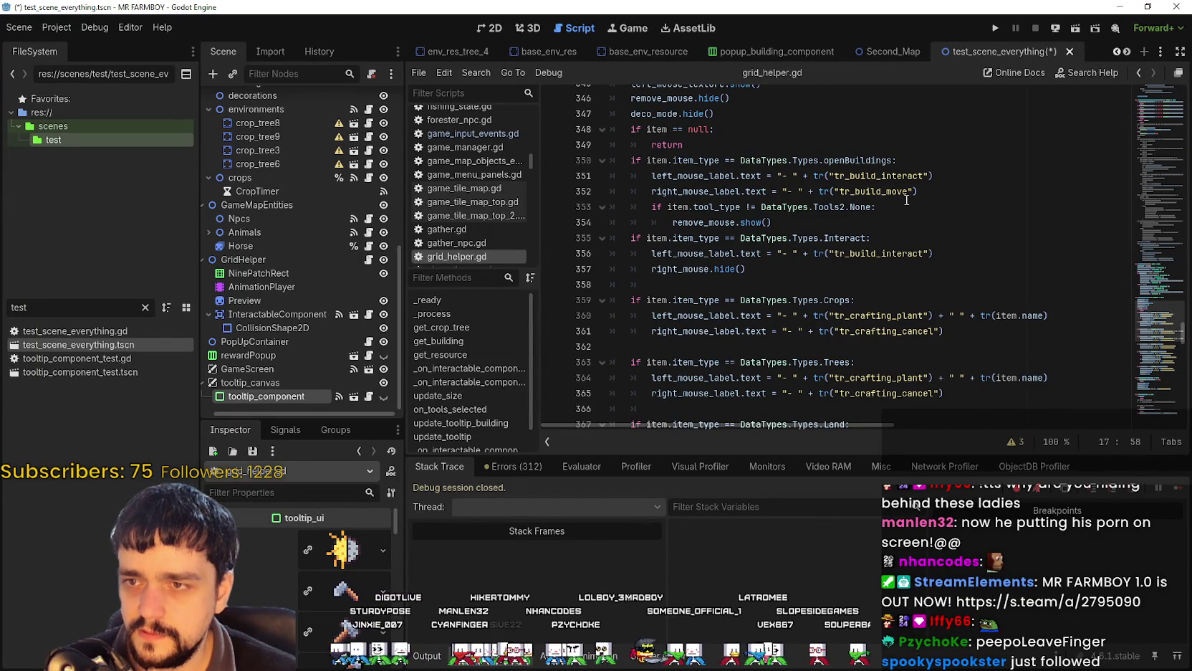
pyautogui.doubleClick(721, 179)
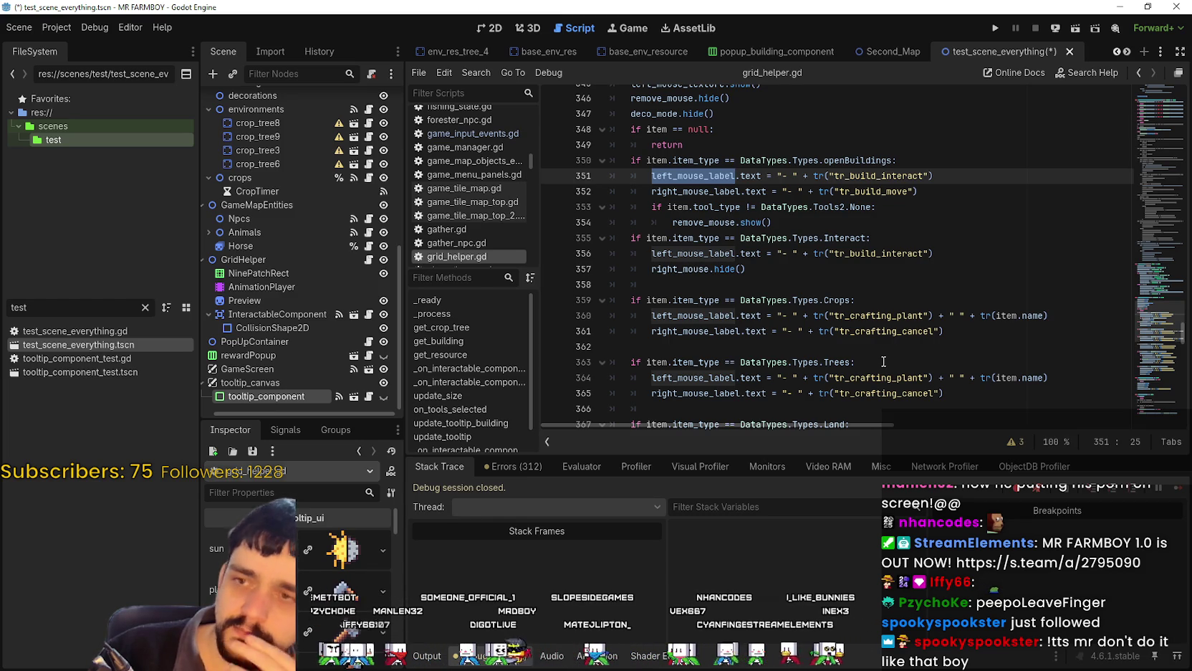
pyautogui.scroll(4, 884, 361)
pyautogui.moveTo(663, 192); pyautogui.dragTo(664, 181)
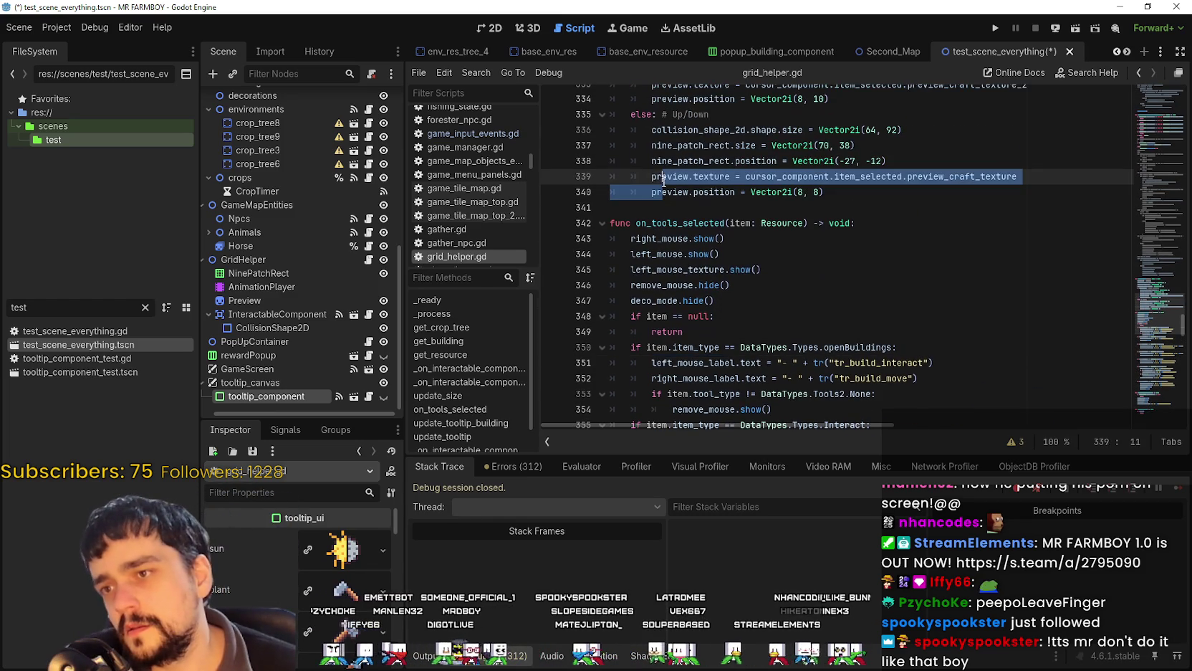
pyautogui.doubleClick(680, 223)
pyautogui.scroll(-2, 779, 252)
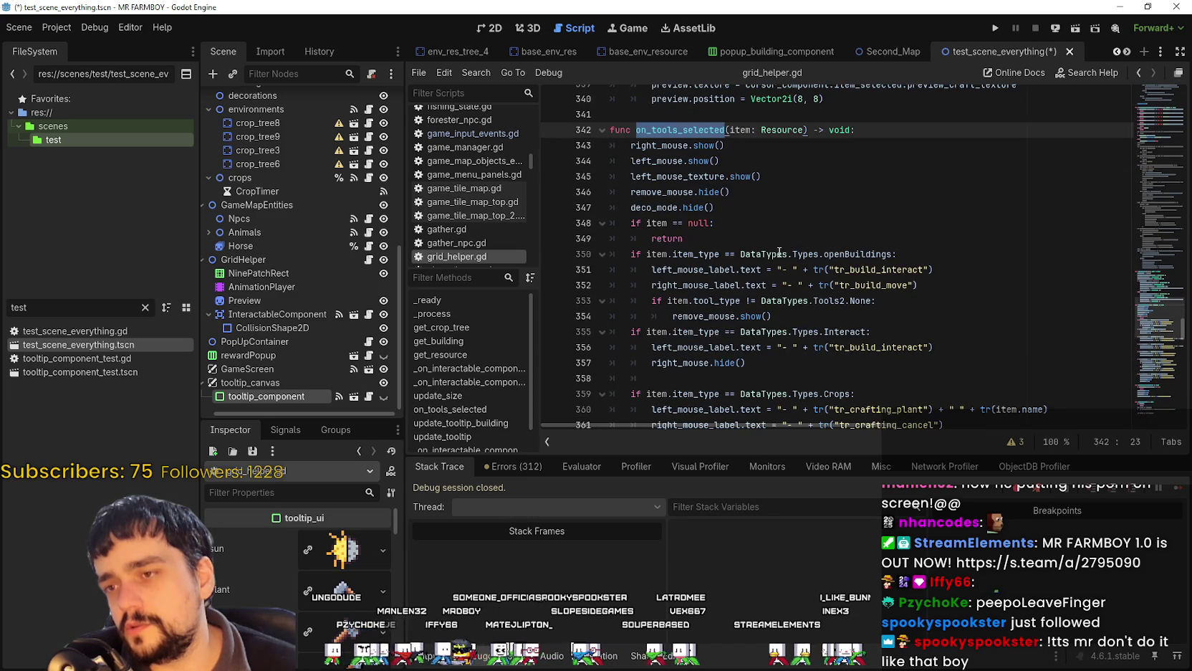
pyautogui.click(810, 242)
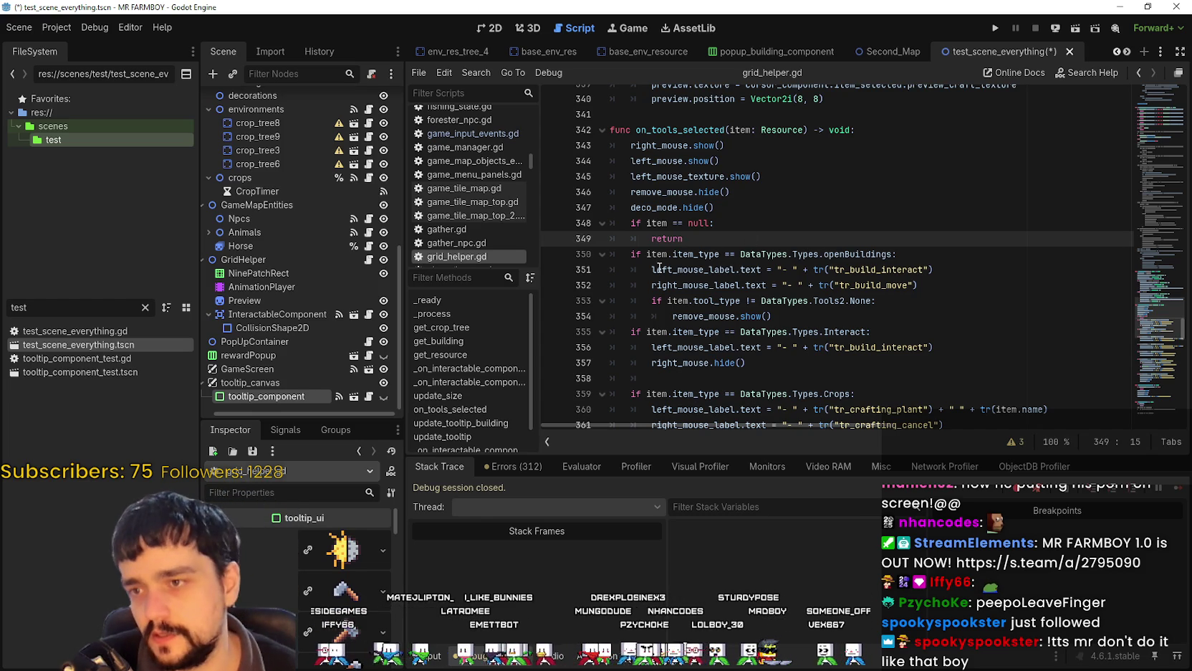
pyautogui.doubleClick(692, 270)
pyautogui.scroll(-2, 826, 331)
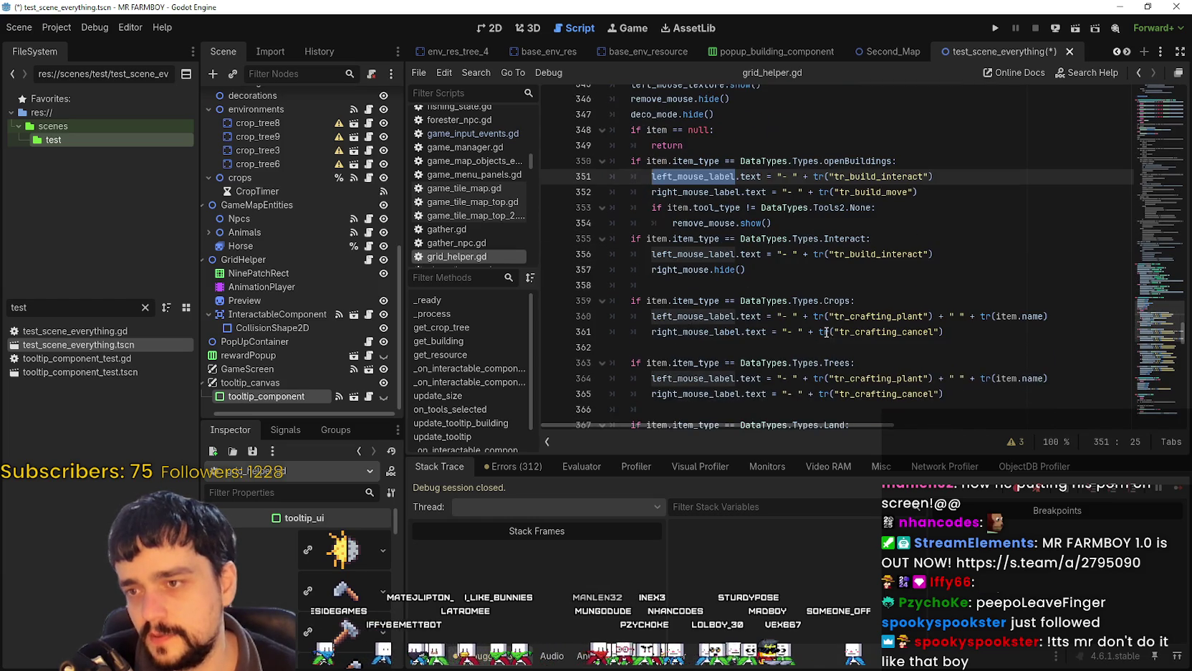
pyautogui.doubleClick(726, 251)
pyautogui.scroll(-2, 699, 270)
pyautogui.doubleClick(664, 226)
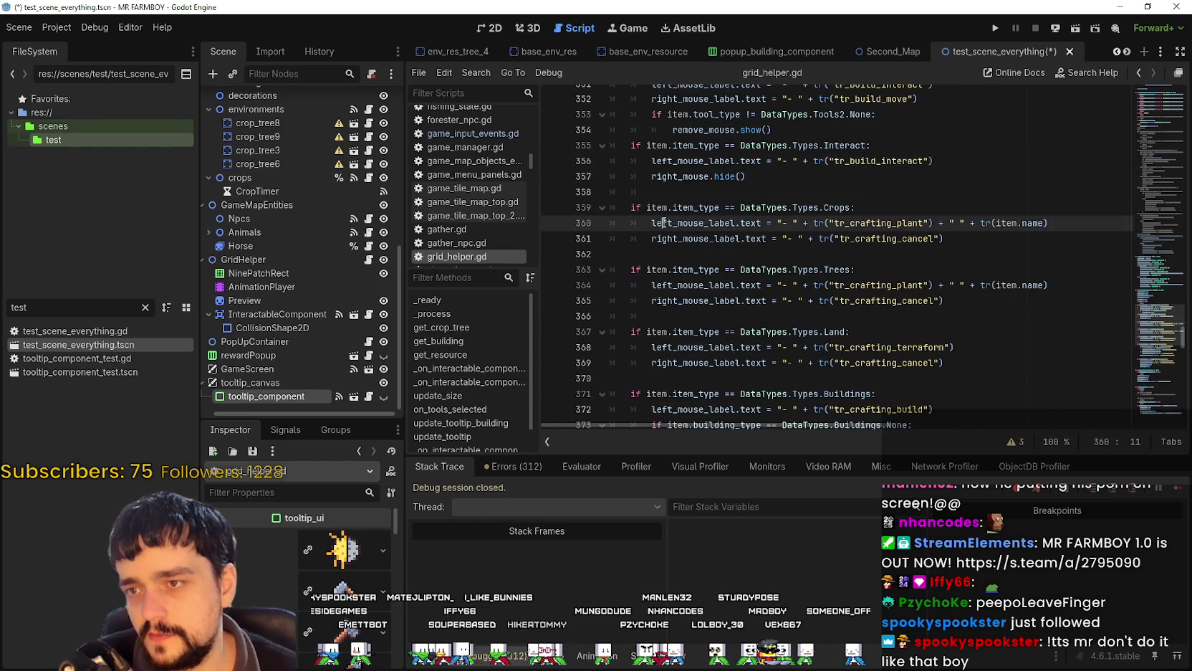
pyautogui.doubleClick(675, 286)
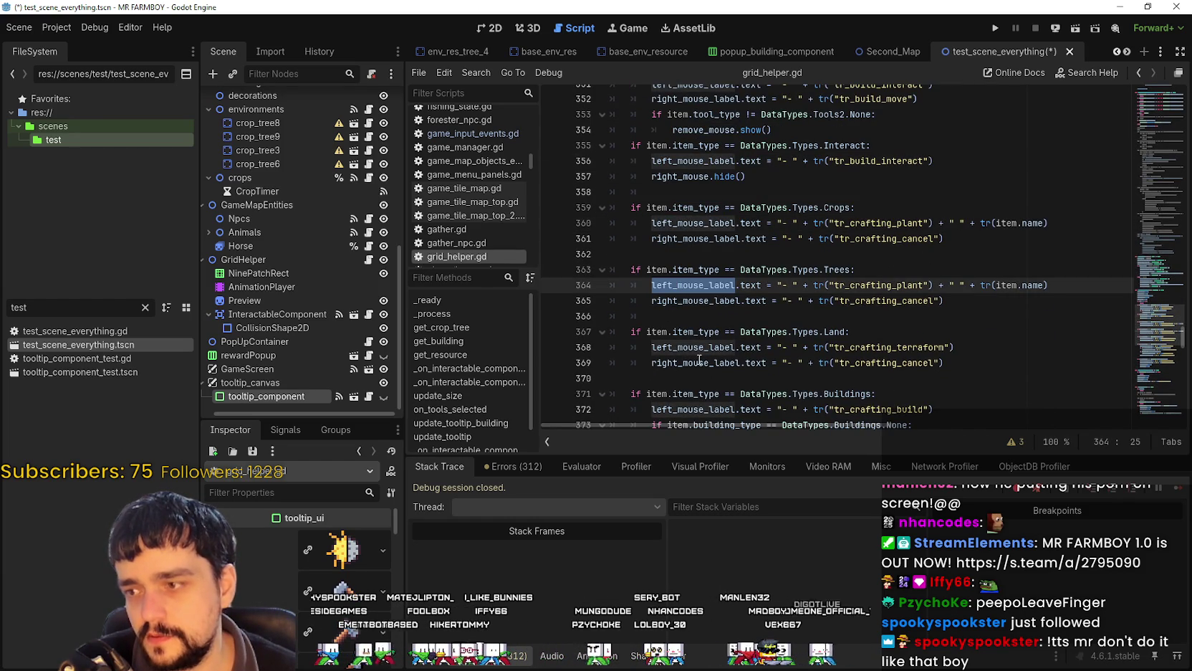
pyautogui.scroll(-1, 700, 360)
pyautogui.doubleClick(690, 252)
pyautogui.scroll(-2, 692, 327)
pyautogui.doubleClick(695, 223)
pyautogui.scroll(-3, 700, 230)
pyautogui.doubleClick(702, 270)
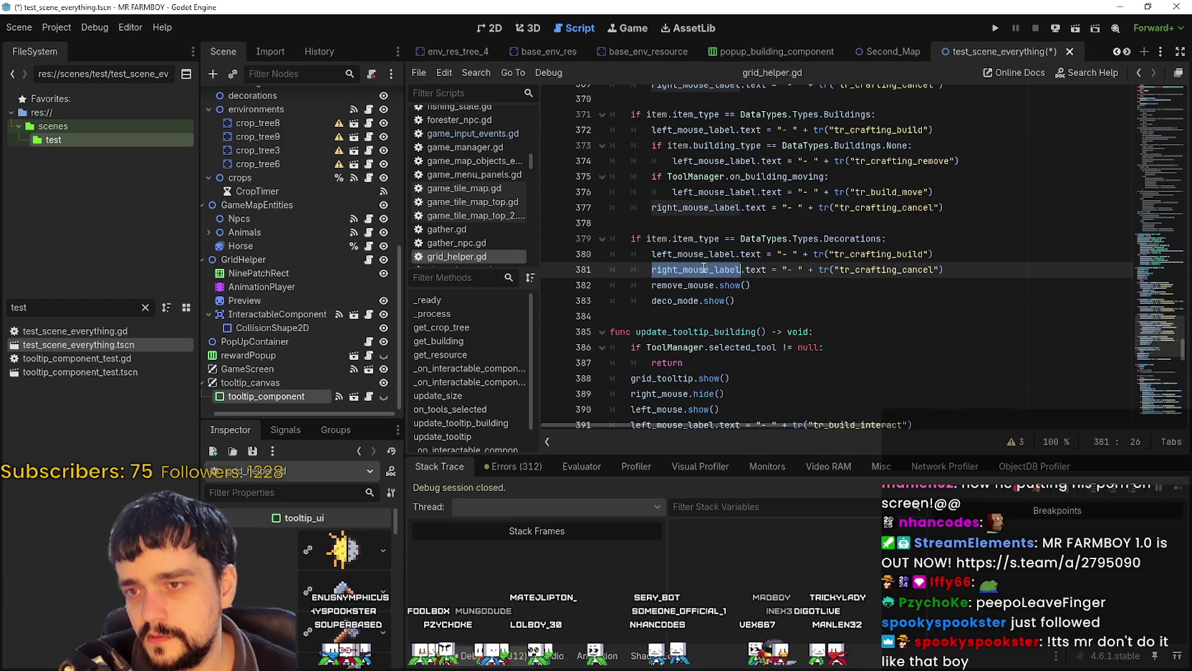
pyautogui.doubleClick(708, 241)
pyautogui.doubleClick(697, 254)
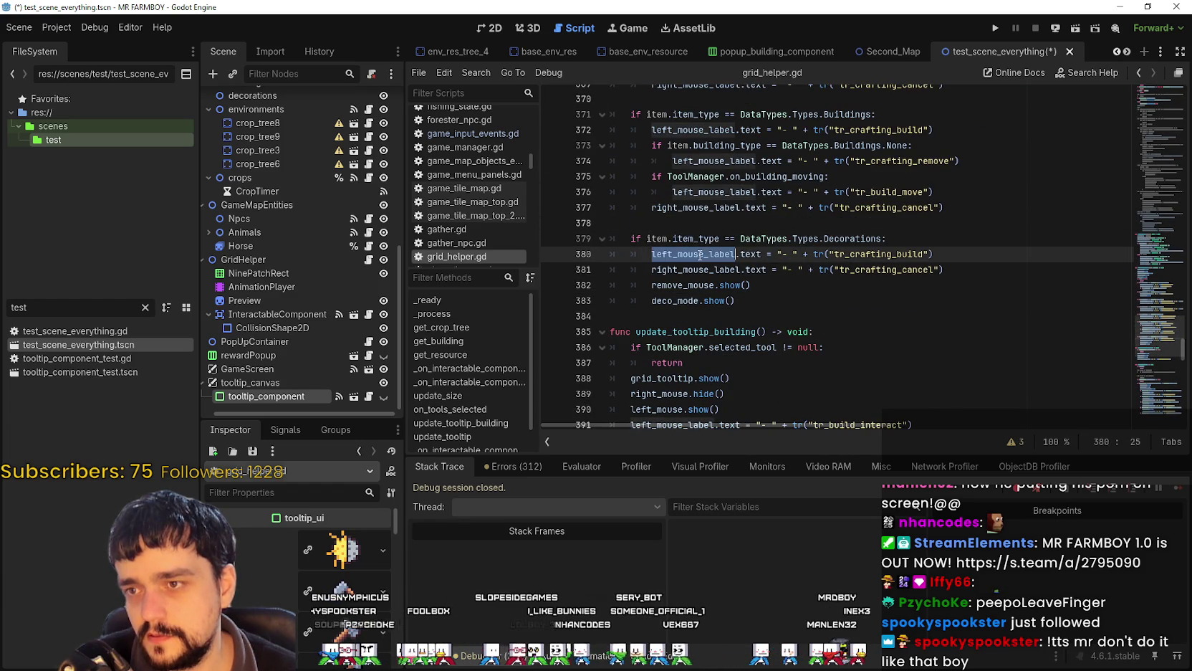
pyautogui.scroll(-2, 684, 316)
pyautogui.doubleClick(684, 331)
pyautogui.scroll(-10, 1150, 368)
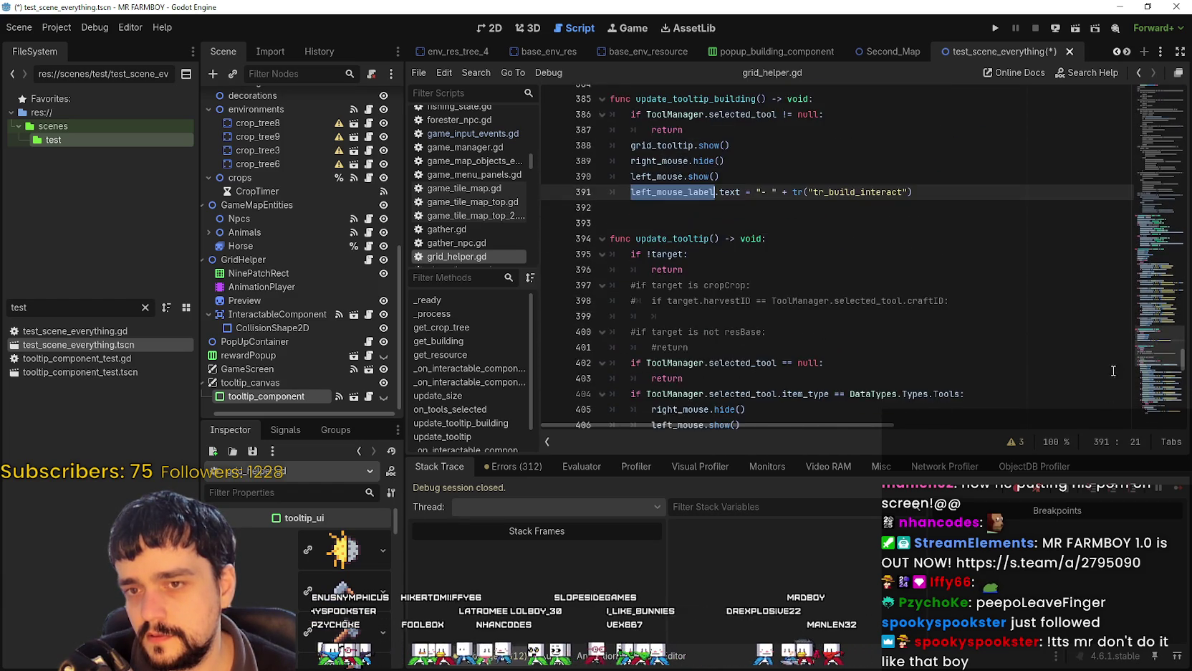
pyautogui.scroll(3, 1150, 368)
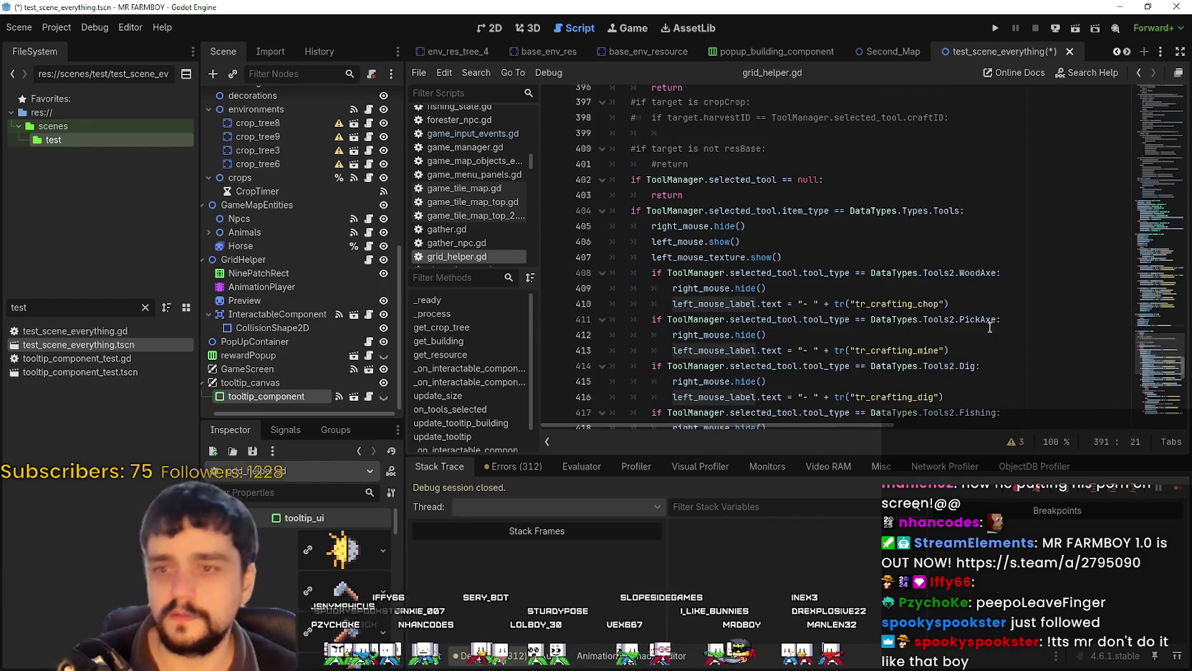
pyautogui.scroll(-3, 975, 259)
pyautogui.click(975, 258)
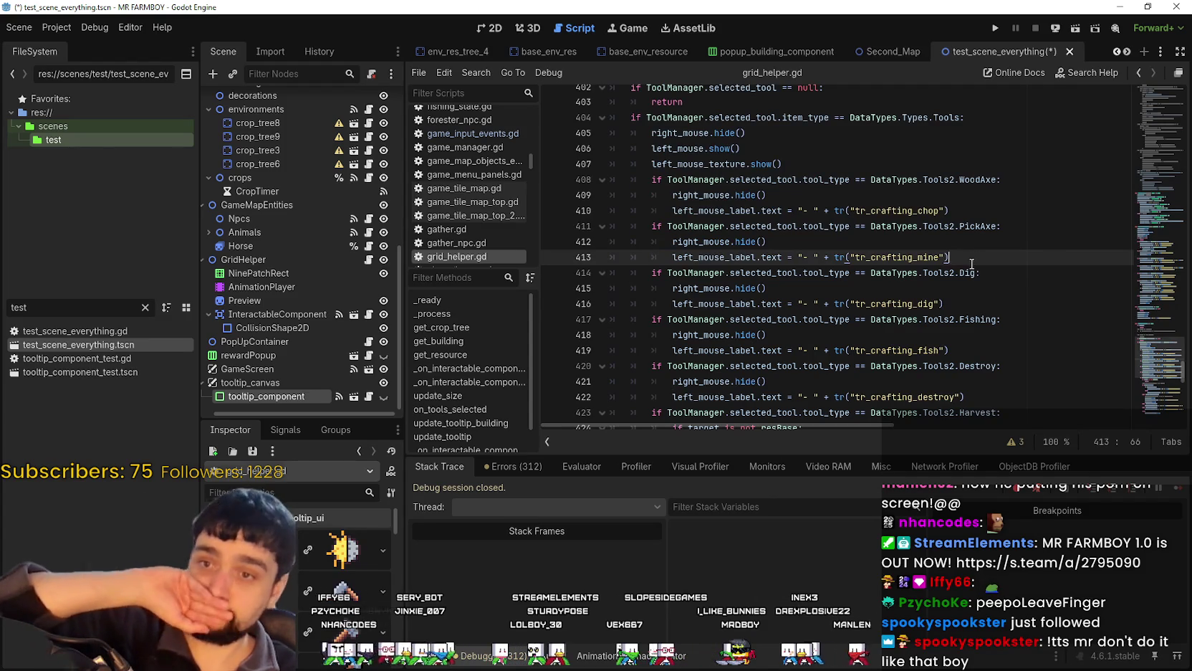
pyautogui.click(967, 304)
pyautogui.click(964, 349)
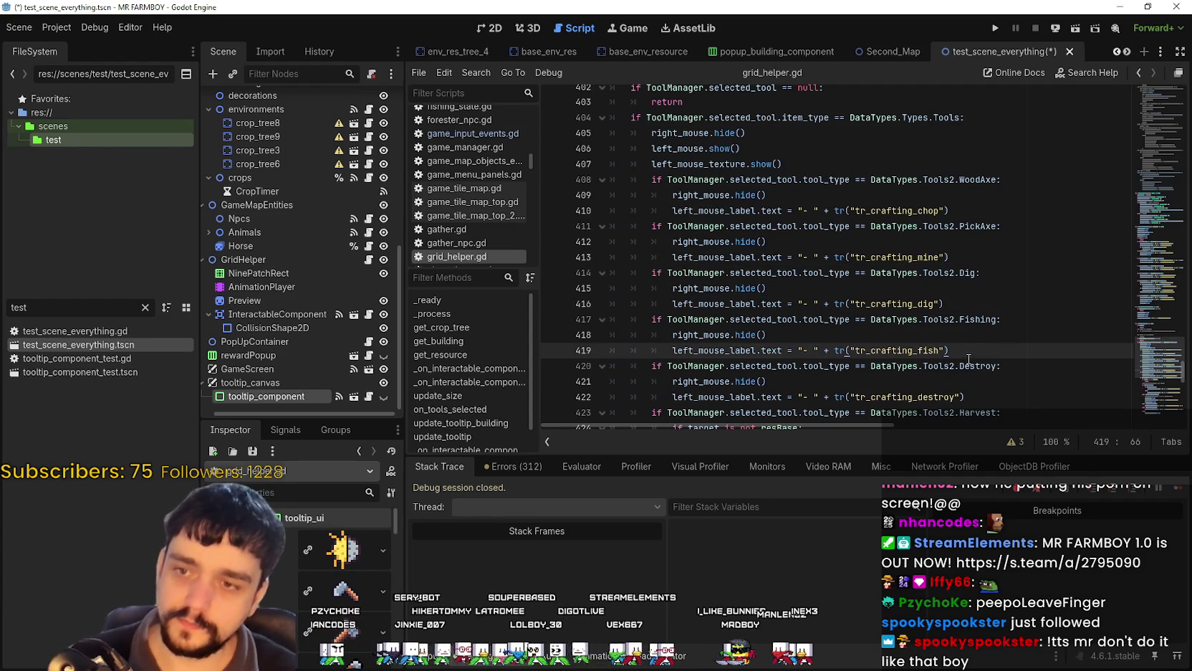
pyautogui.scroll(-2, 962, 345)
pyautogui.scroll(11, 962, 346)
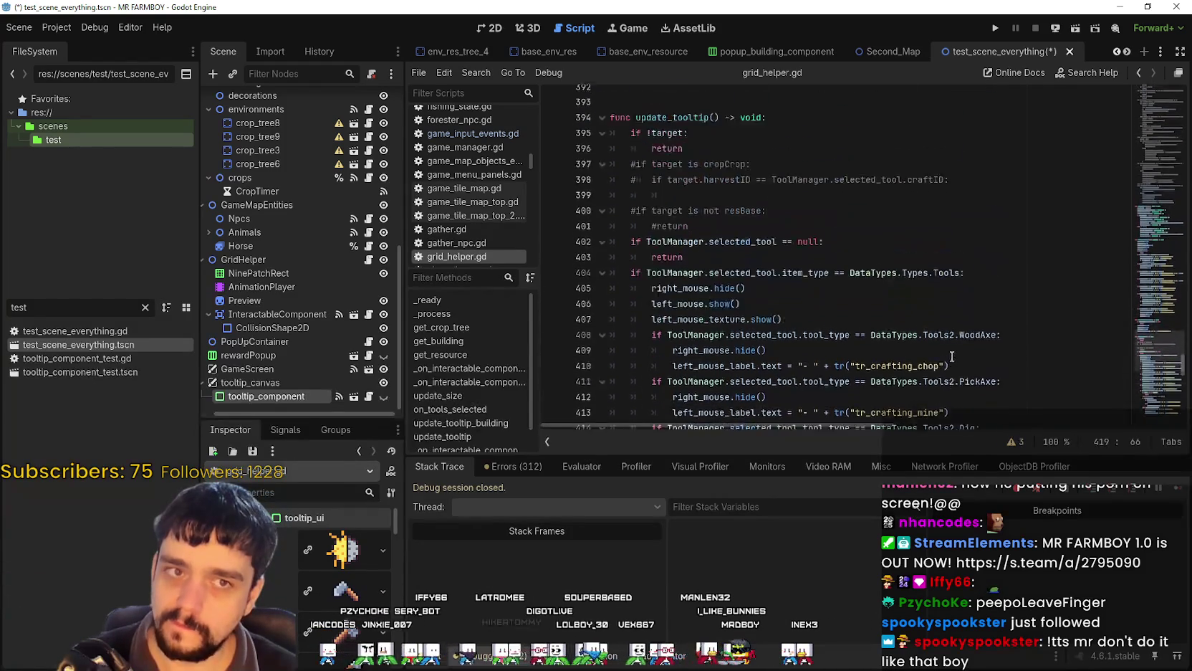
pyautogui.scroll(6, 948, 352)
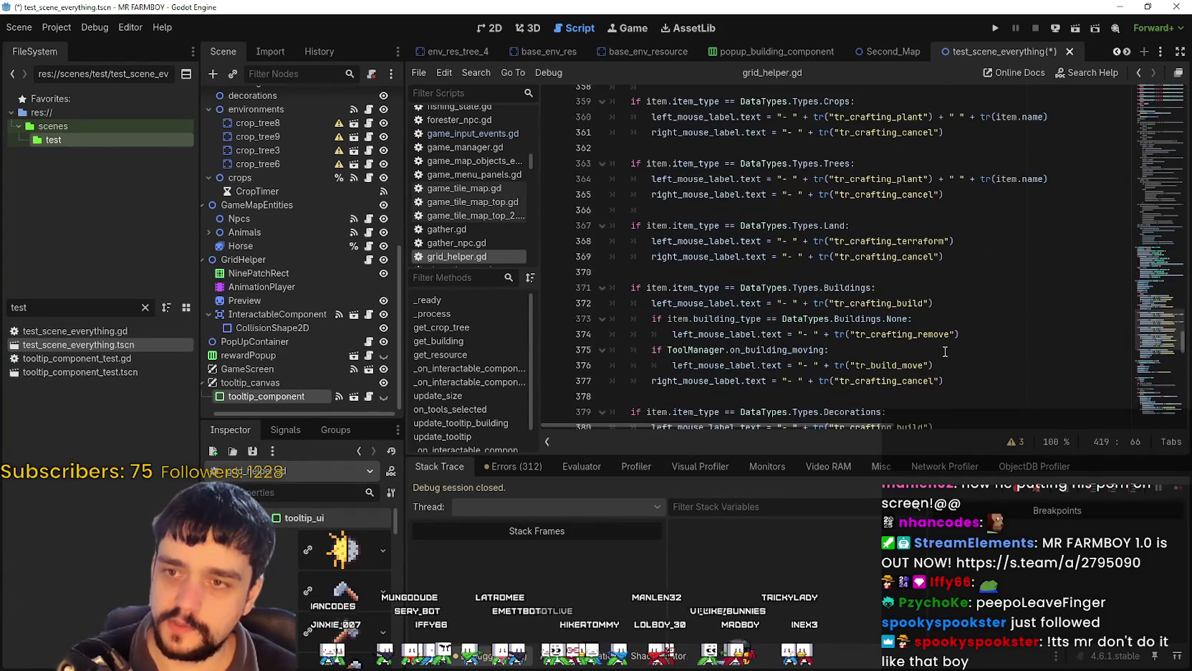
pyautogui.scroll(12, 1148, 319)
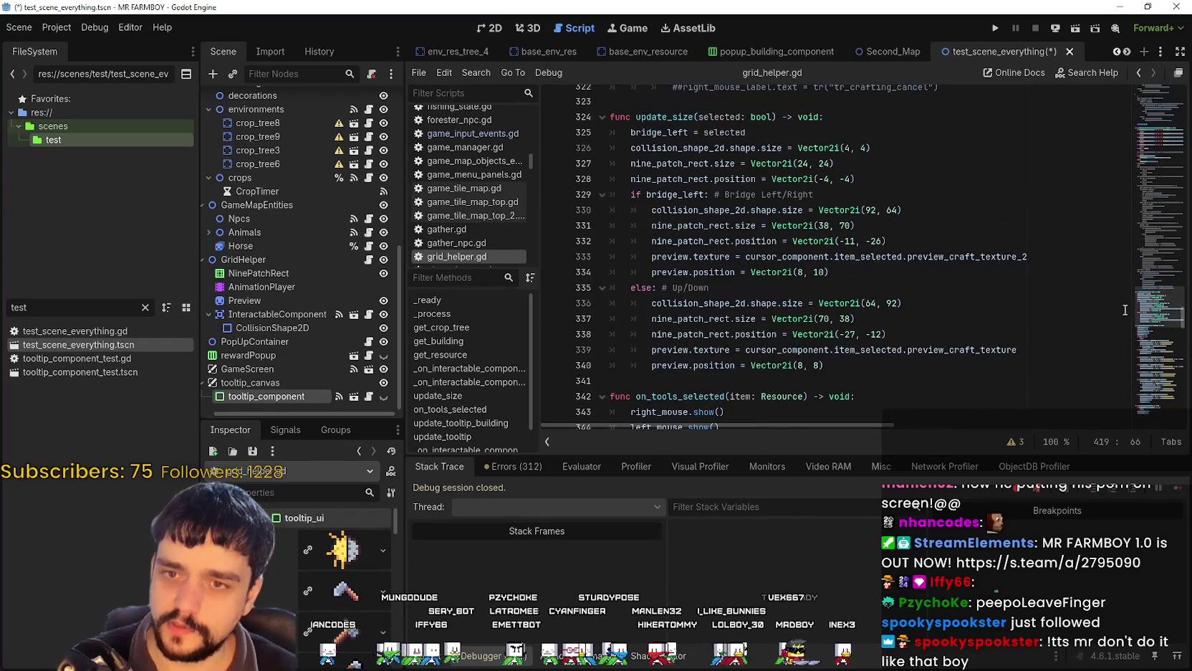
pyautogui.scroll(5, 953, 309)
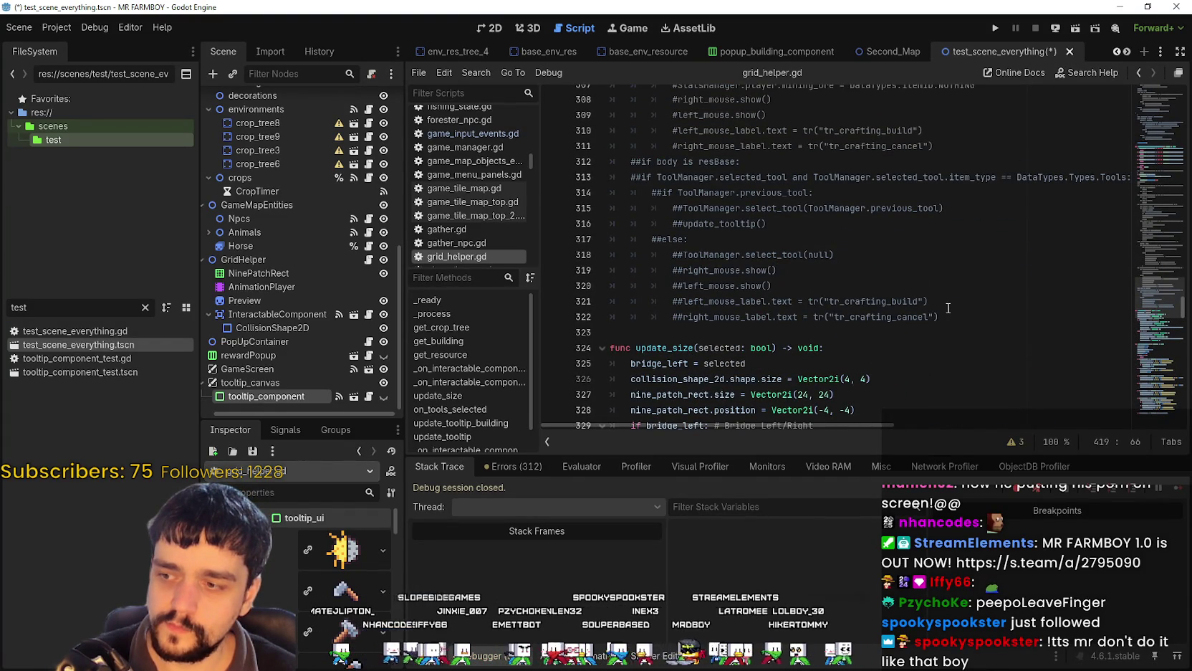
pyautogui.scroll(3, 948, 307)
pyautogui.scroll(-3, 948, 307)
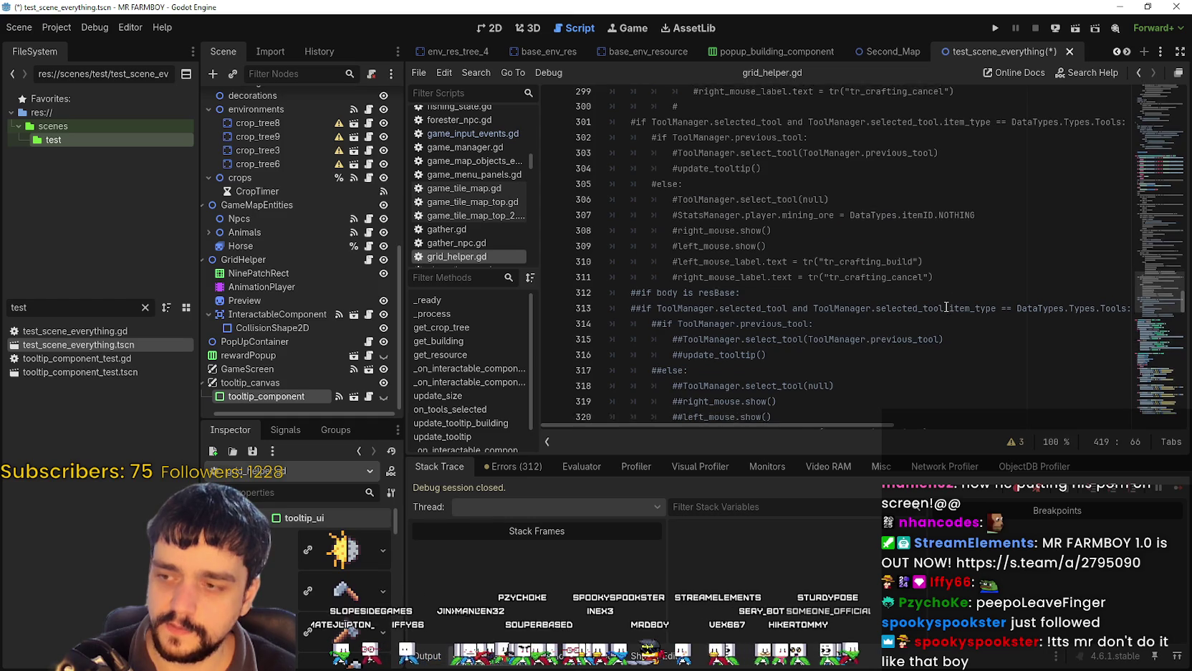
pyautogui.moveTo(1157, 314); pyautogui.dragTo(1148, 333)
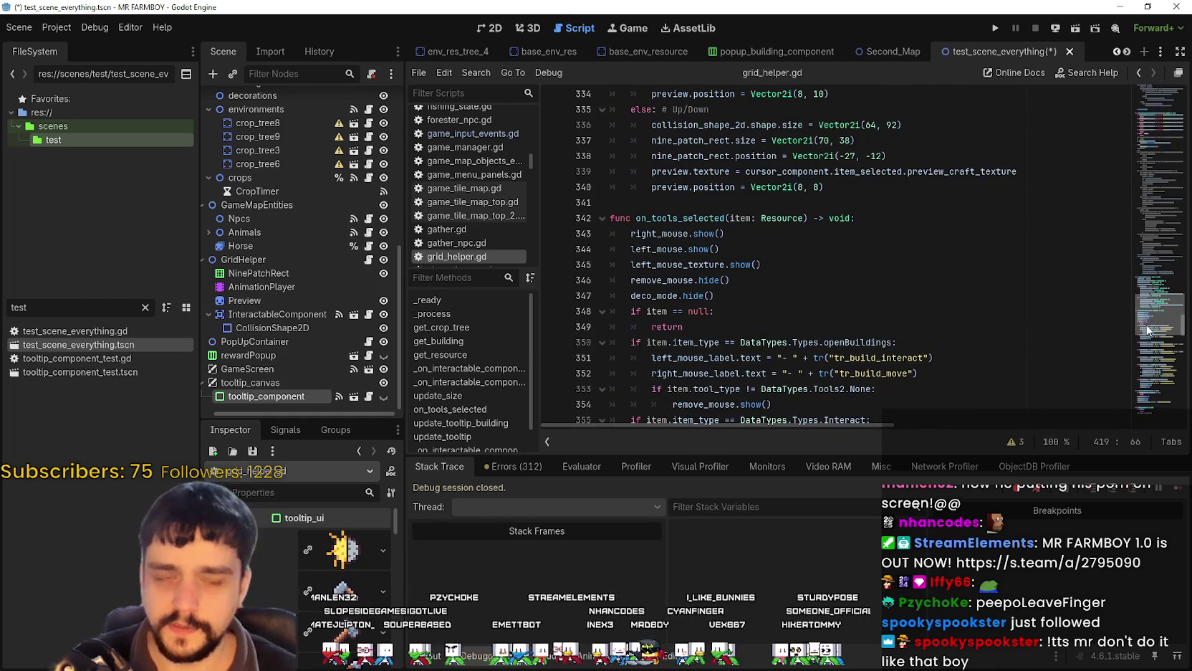
pyautogui.scroll(-2, 1147, 330)
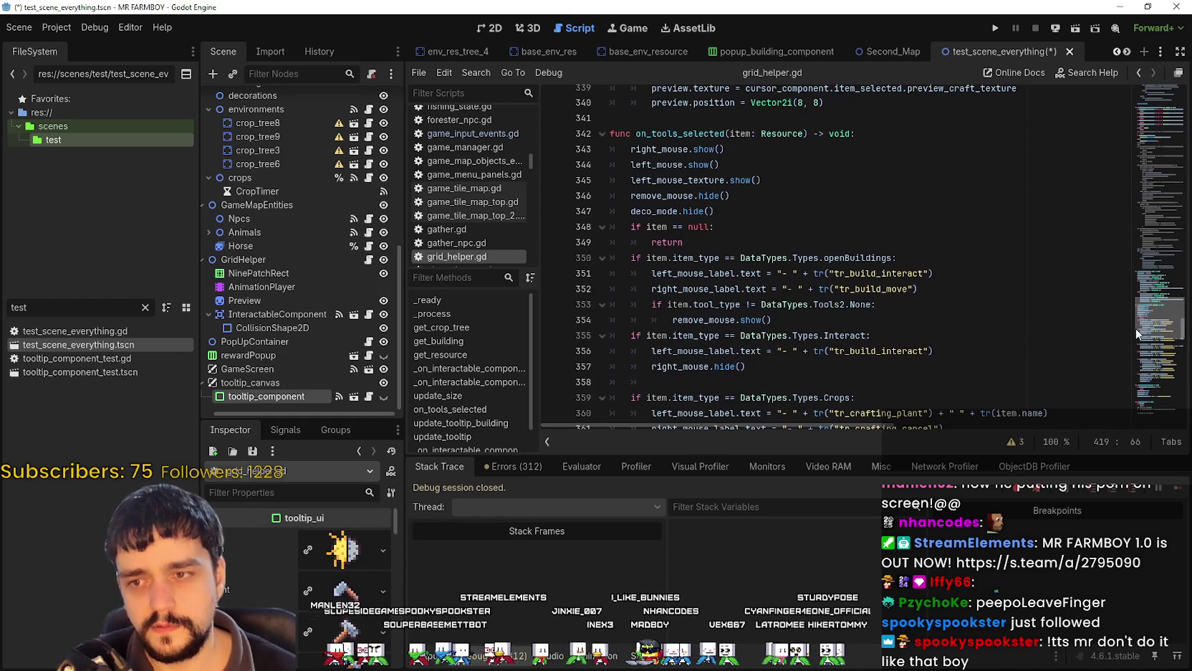
pyautogui.scroll(-2, 1134, 334)
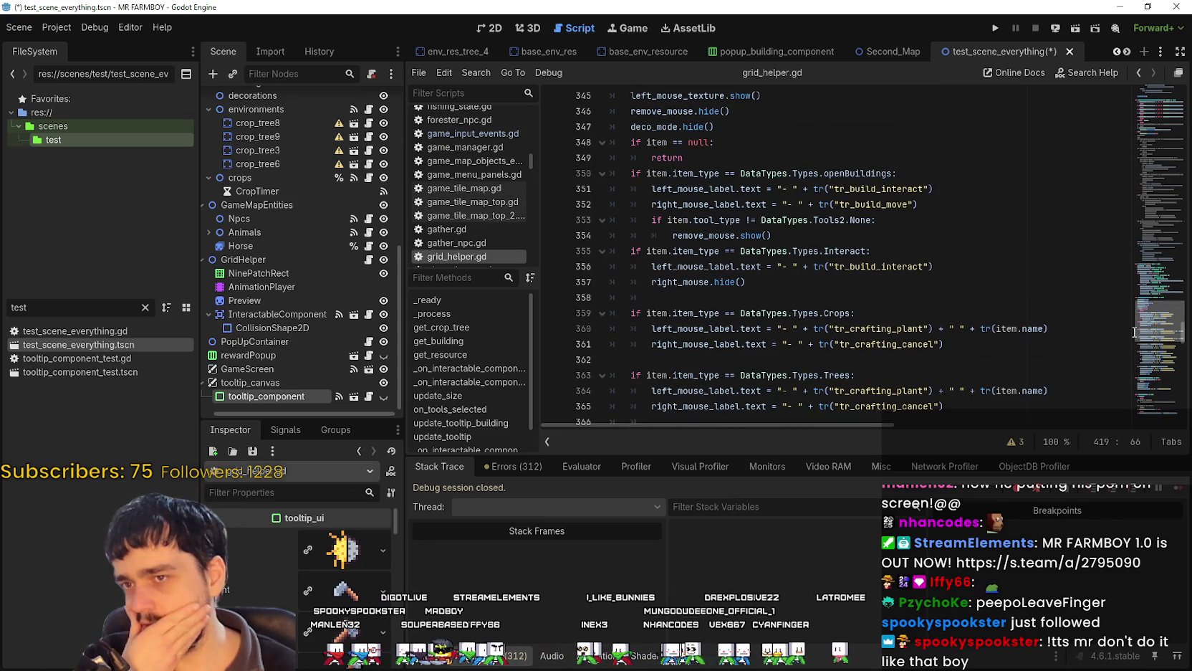
pyautogui.doubleClick(852, 173)
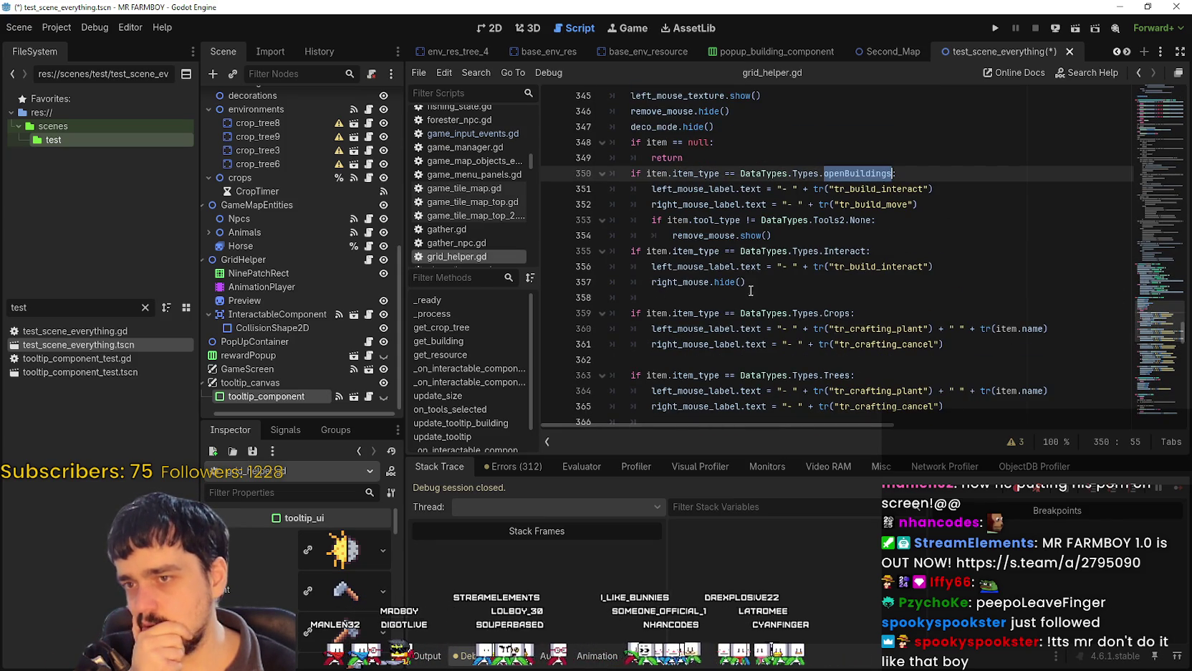
pyautogui.moveTo(933, 188); pyautogui.dragTo(651, 188)
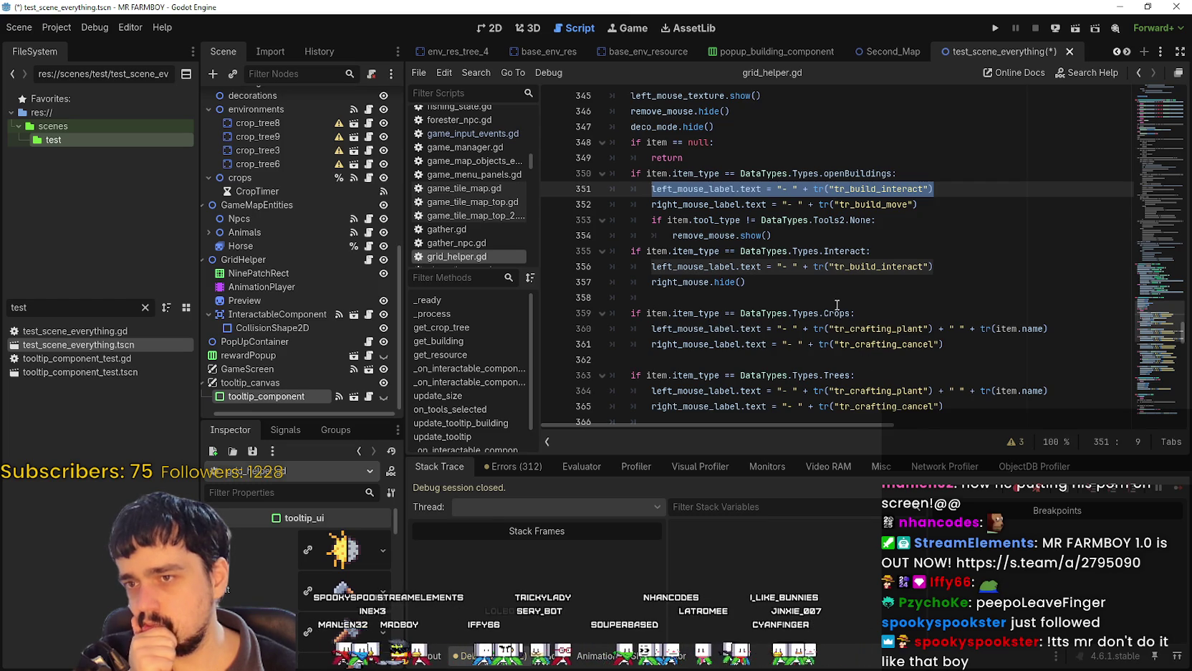
pyautogui.click(828, 285)
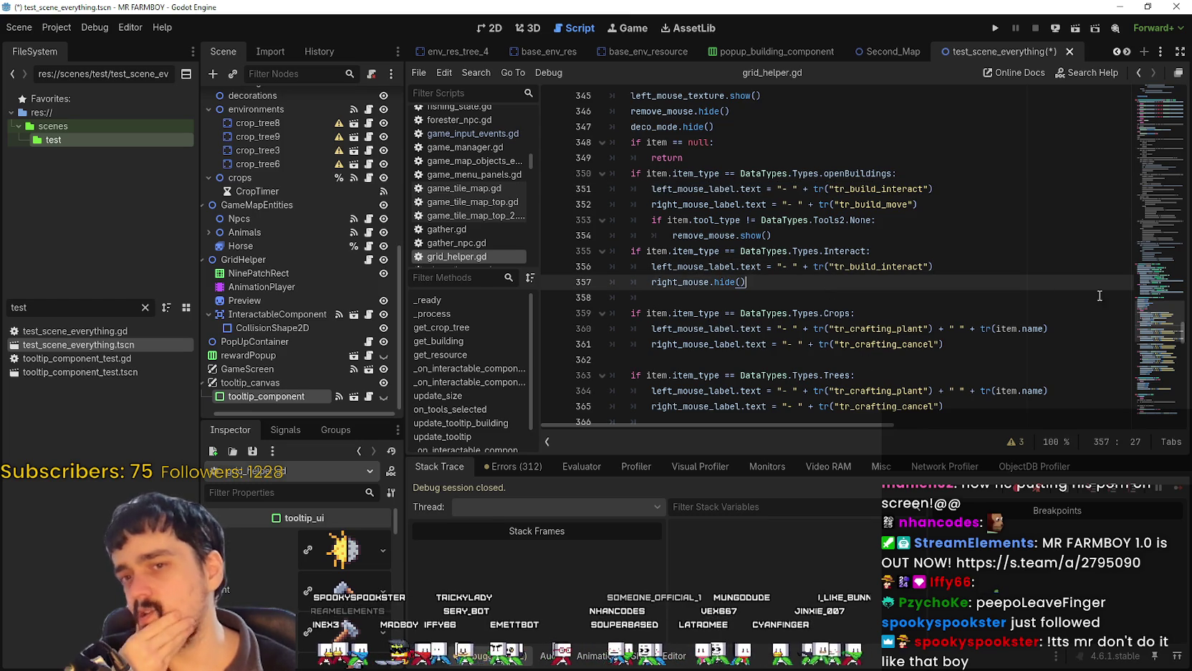
pyautogui.moveTo(1144, 321); pyautogui.dragTo(1155, 85)
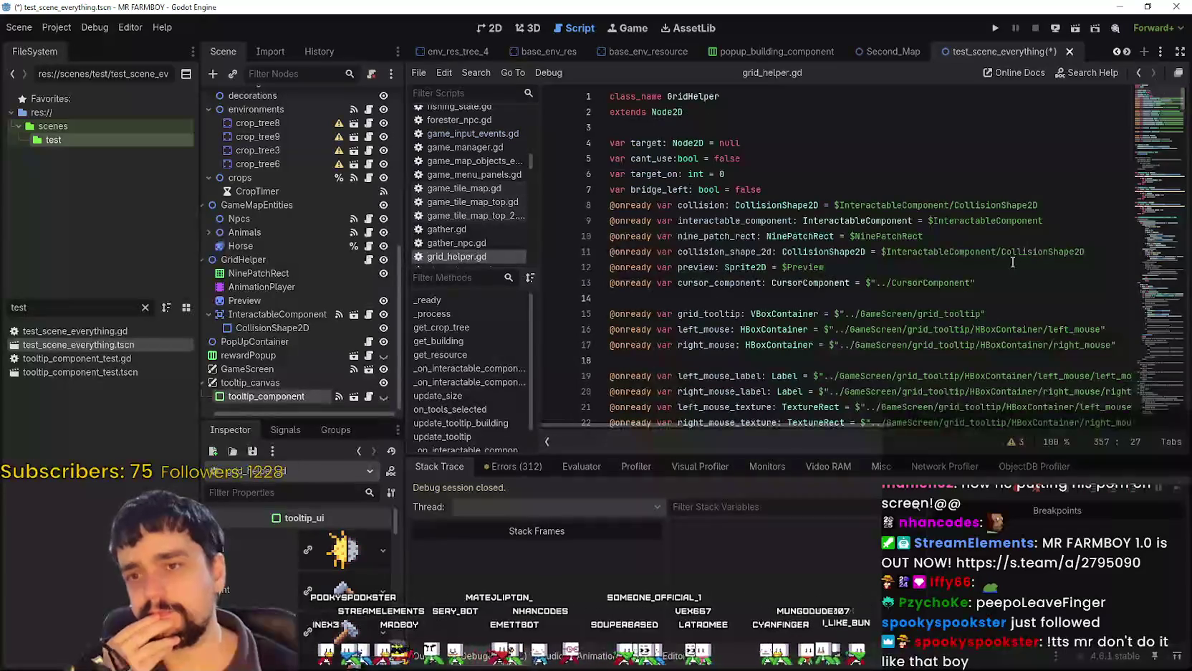
pyautogui.scroll(-1, 932, 260)
pyautogui.scroll(-3, 835, 275)
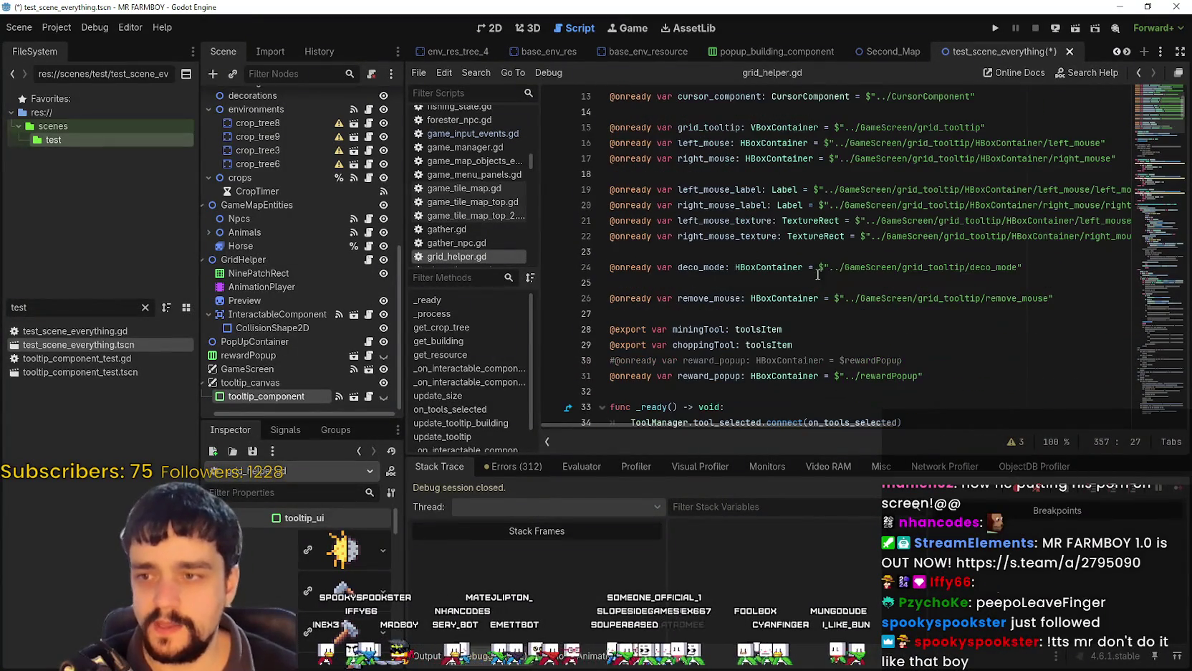
pyautogui.moveTo(1086, 189); pyautogui.dragTo(1148, 189)
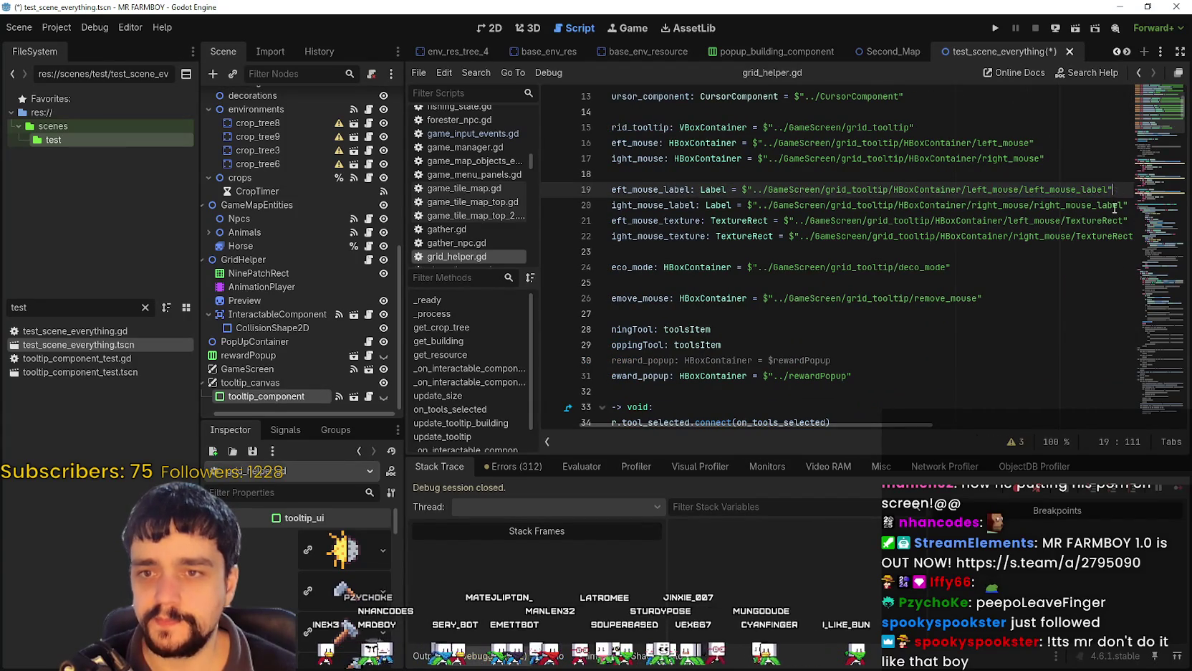
pyautogui.click(727, 266)
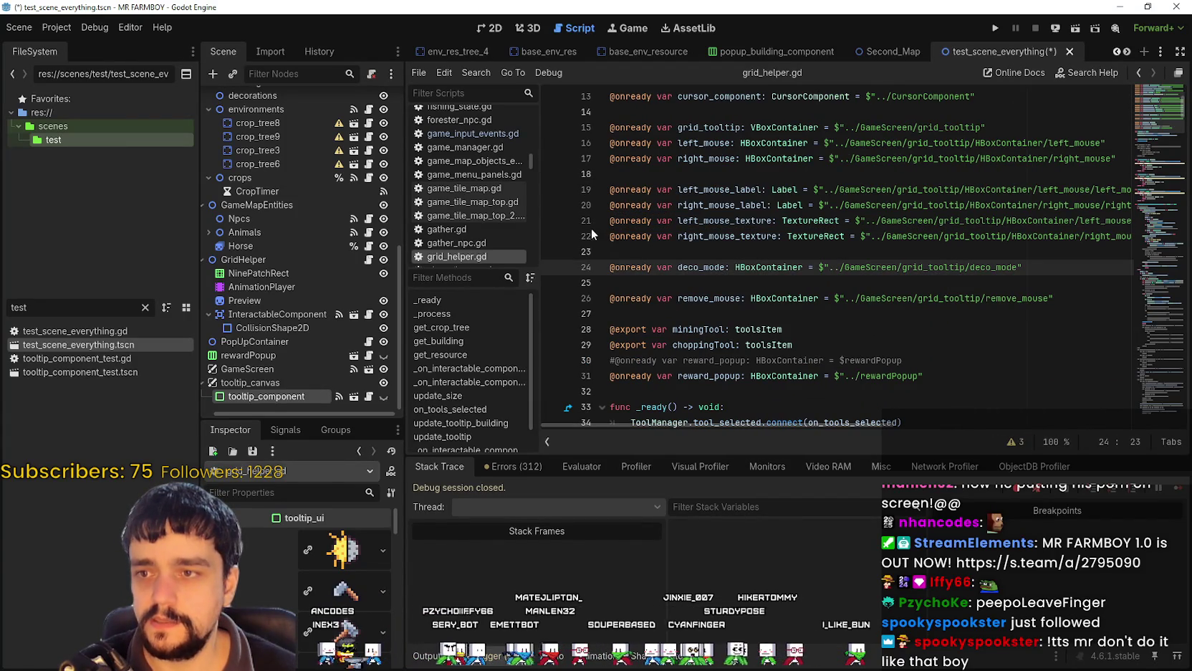
pyautogui.click(709, 239)
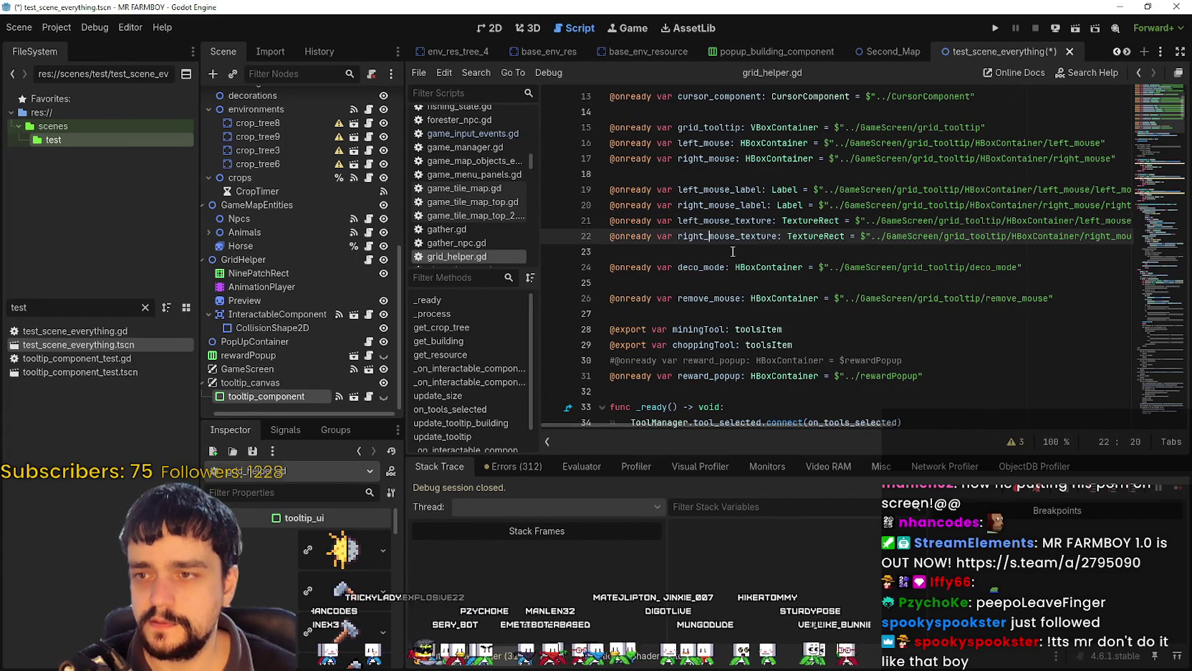
pyautogui.doubleClick(730, 219)
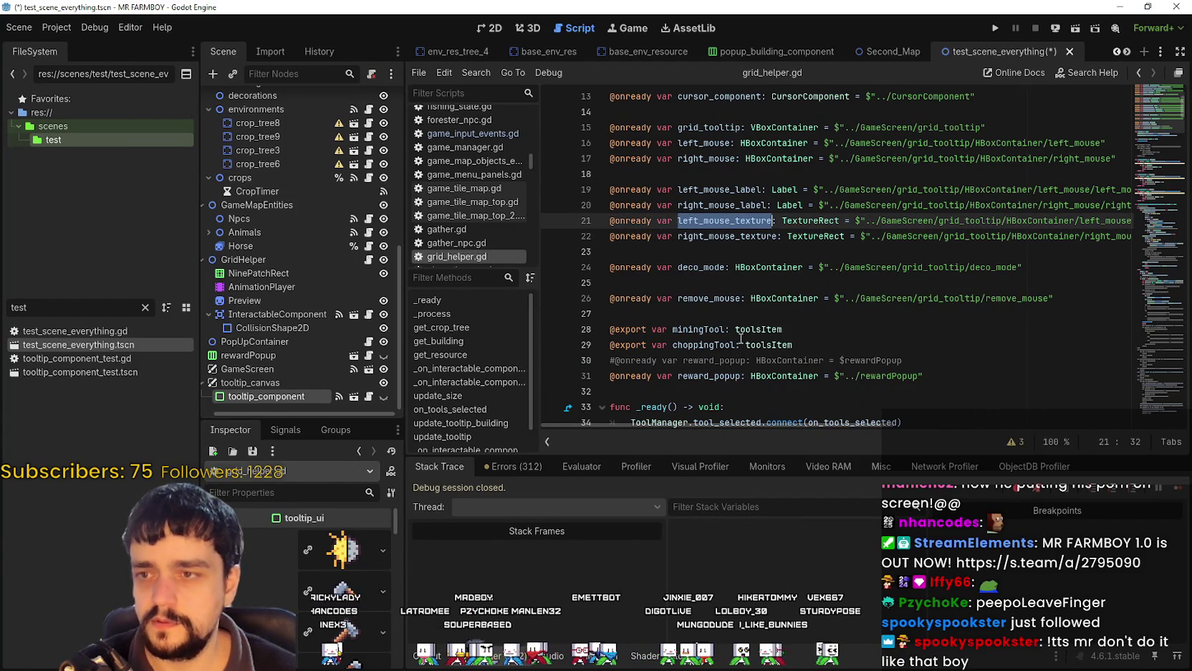
# Search grid_helper.gd for left_mouse_texture and cycle through all matches to on_tools_selected.
pyautogui.hotkey('ctrl', 'f')
pyautogui.click(1005, 443)
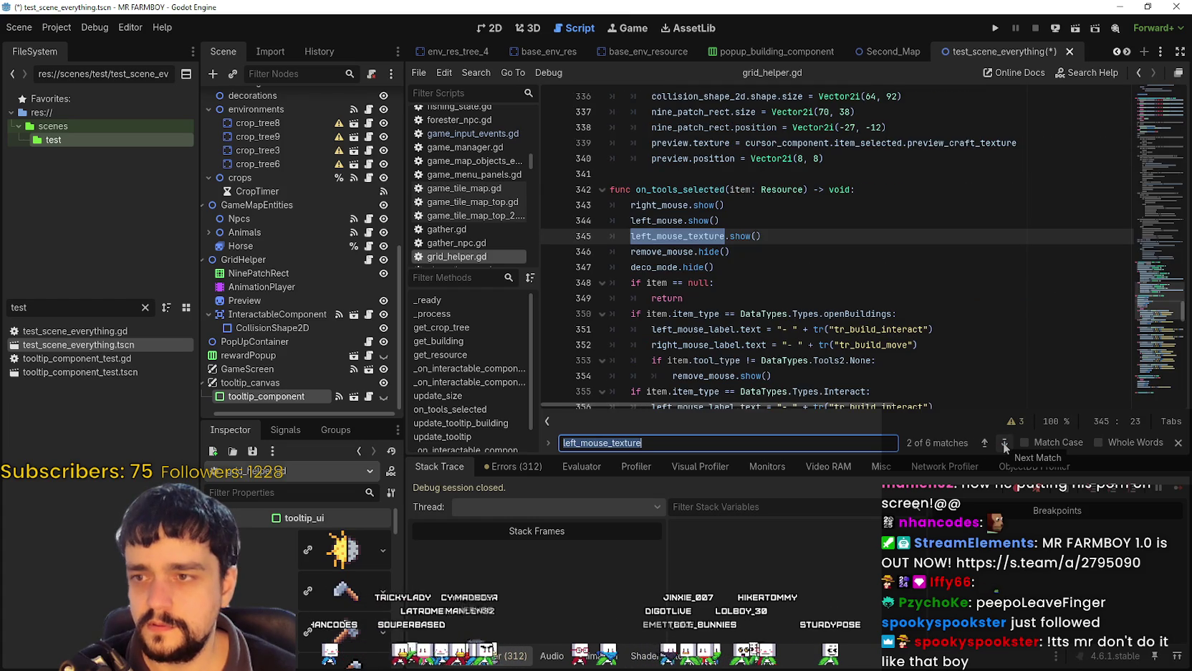
pyautogui.click(1005, 443)
pyautogui.click(1006, 444)
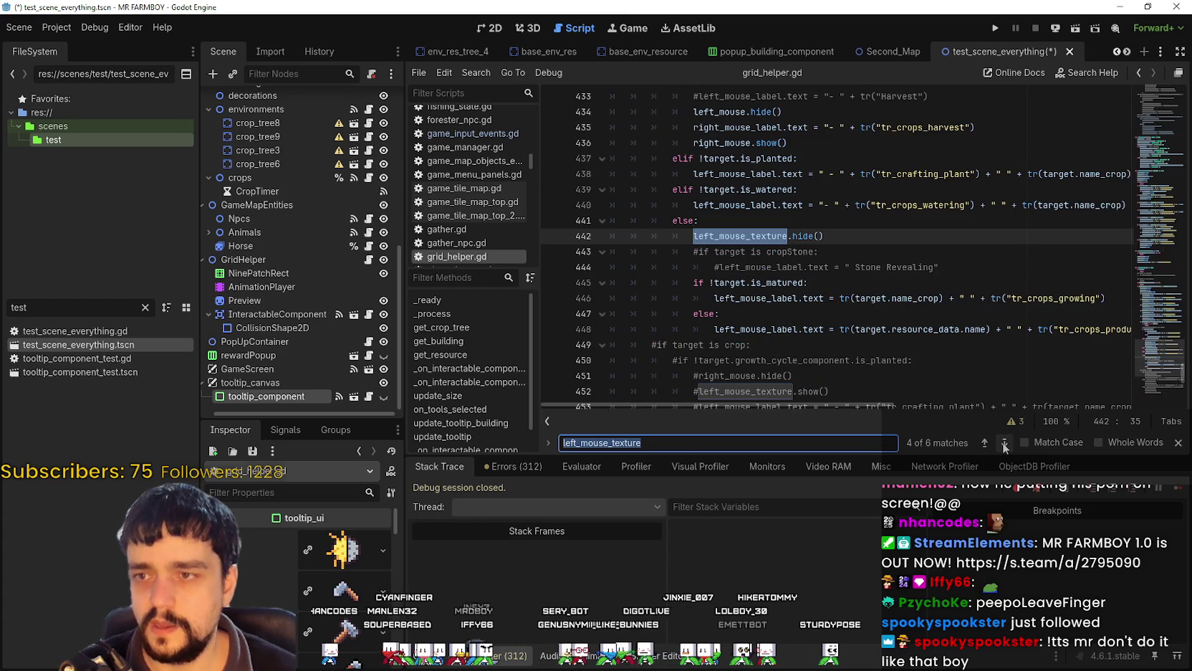
pyautogui.click(1004, 444)
pyautogui.click(1005, 443)
pyautogui.click(1004, 444)
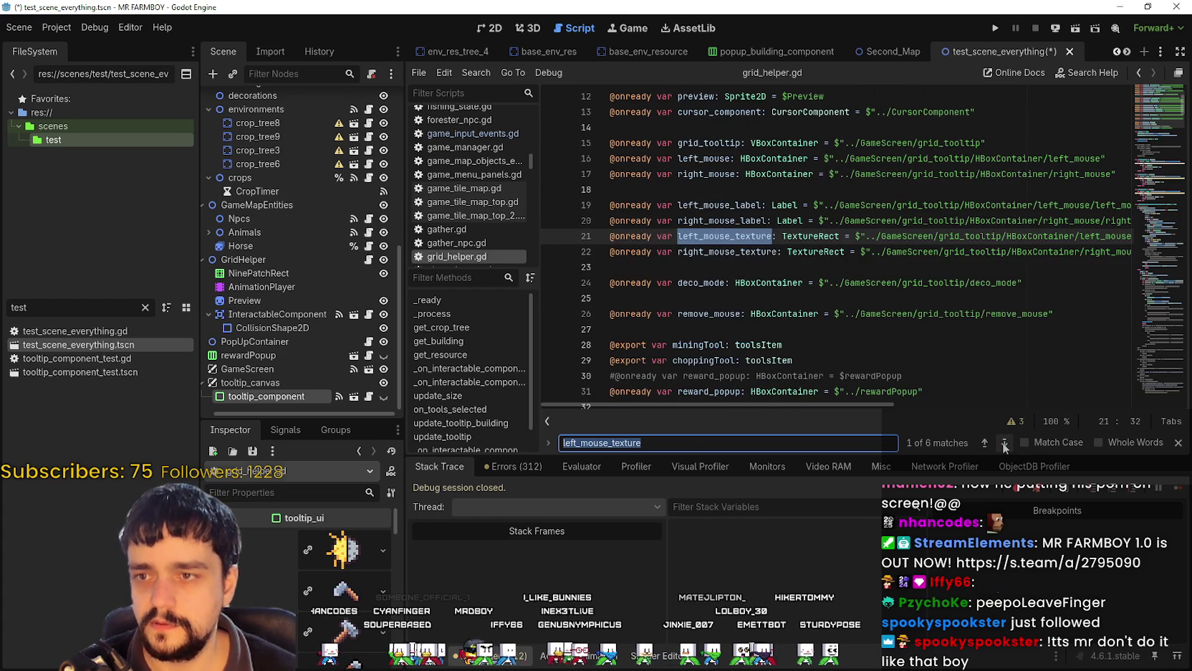
pyautogui.click(1004, 443)
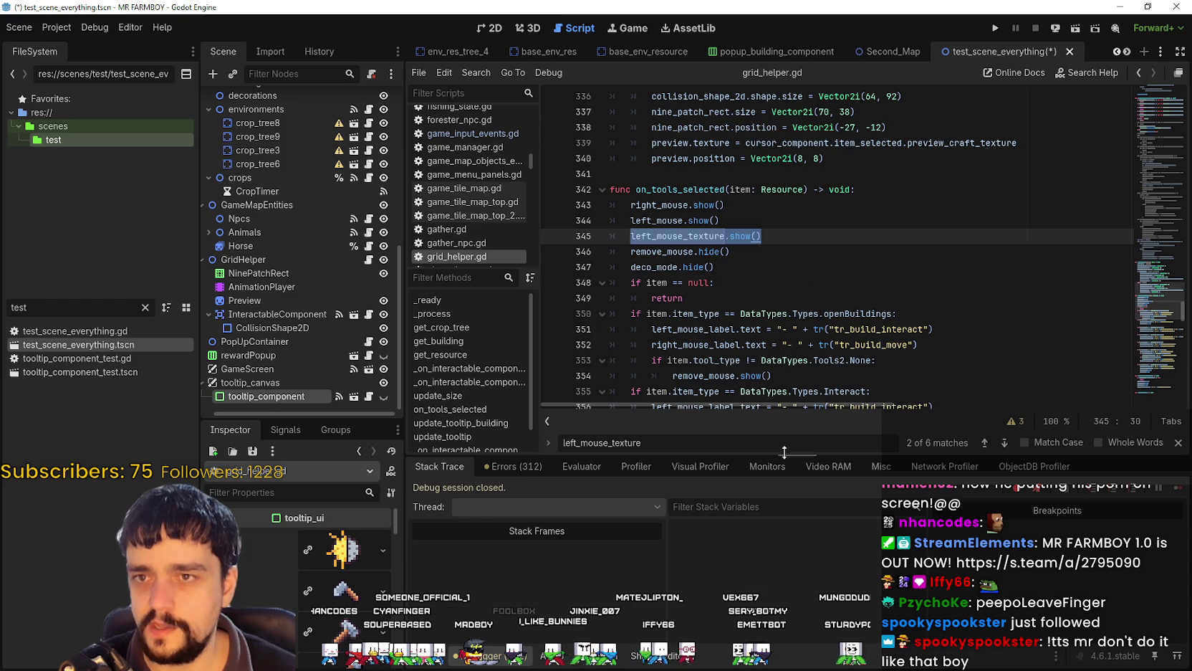
# Select left_mouse_texture on line 345, cycle the matches again, and place the caret on line 352.
pyautogui.doubleClick(719, 236)
pyautogui.hotkey('ctrl', 'c')
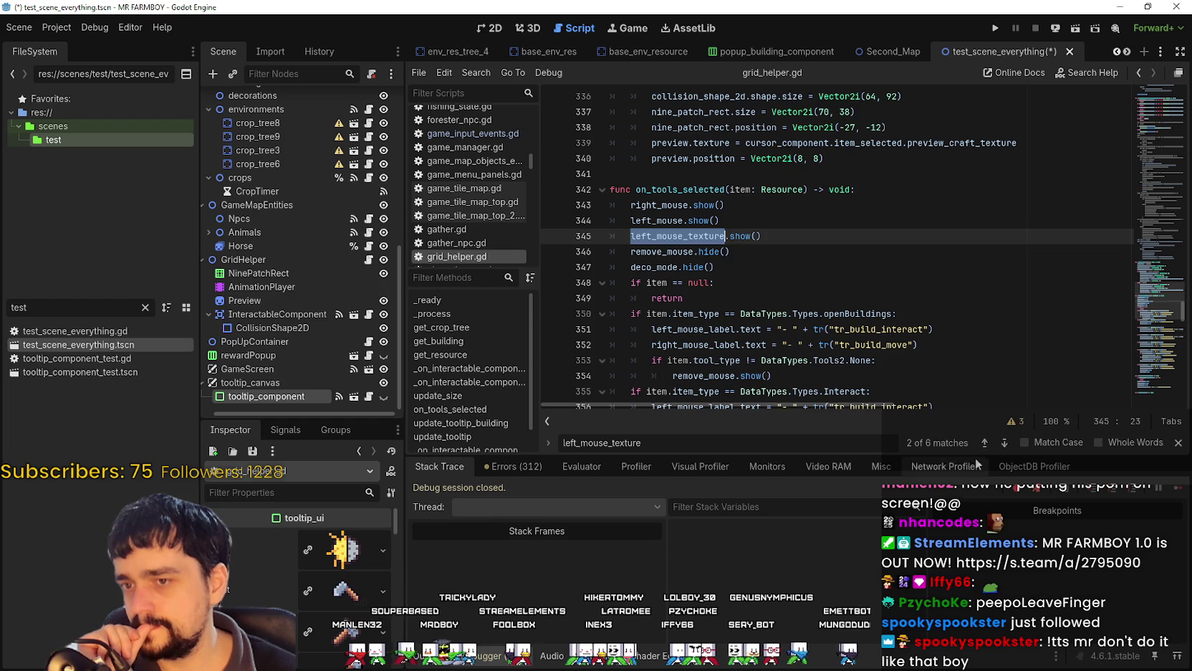
pyautogui.click(1003, 442)
pyautogui.click(1003, 443)
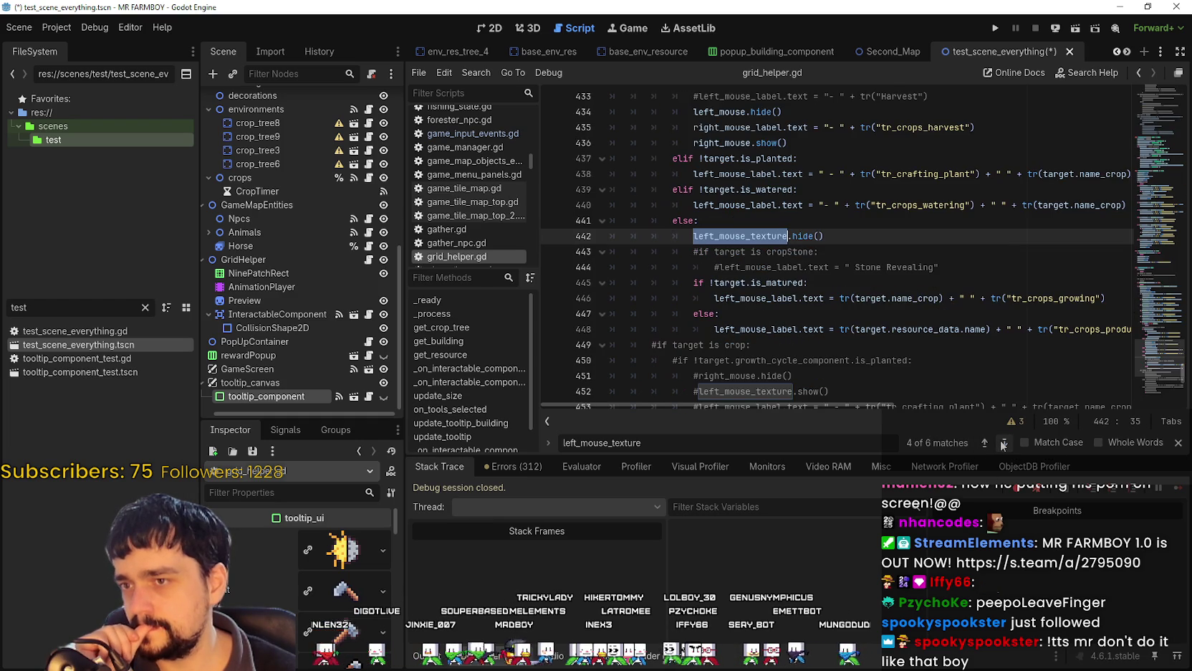
pyautogui.click(1003, 443)
pyautogui.click(1003, 443)
pyautogui.click(1003, 443)
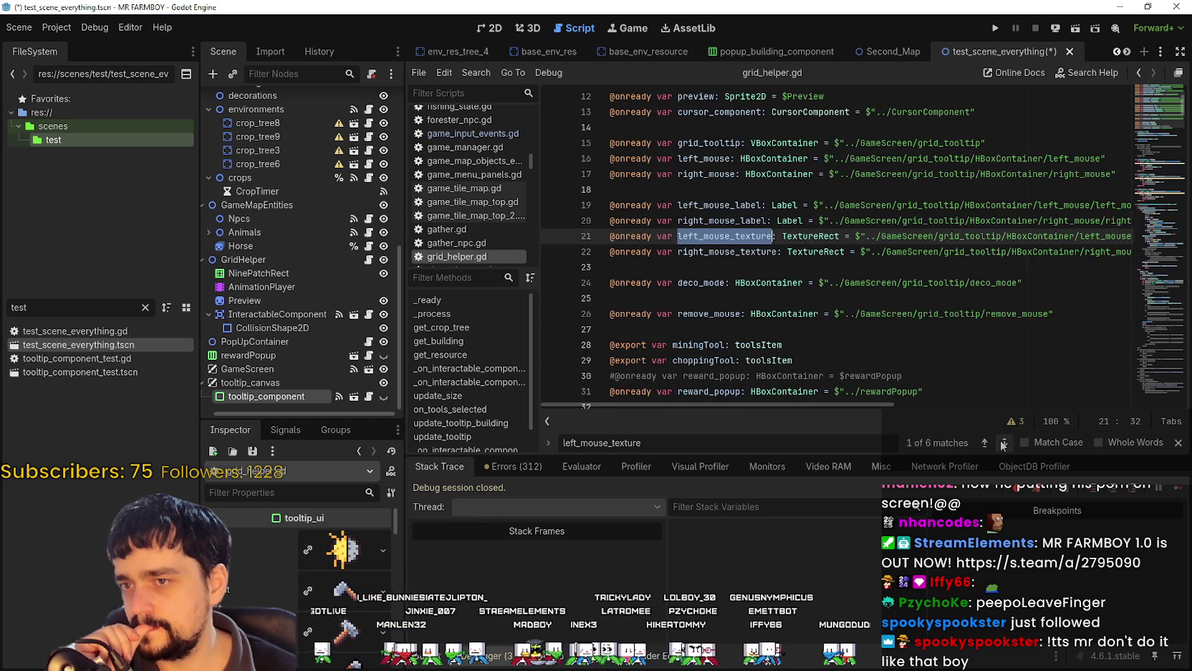
pyautogui.click(1003, 443)
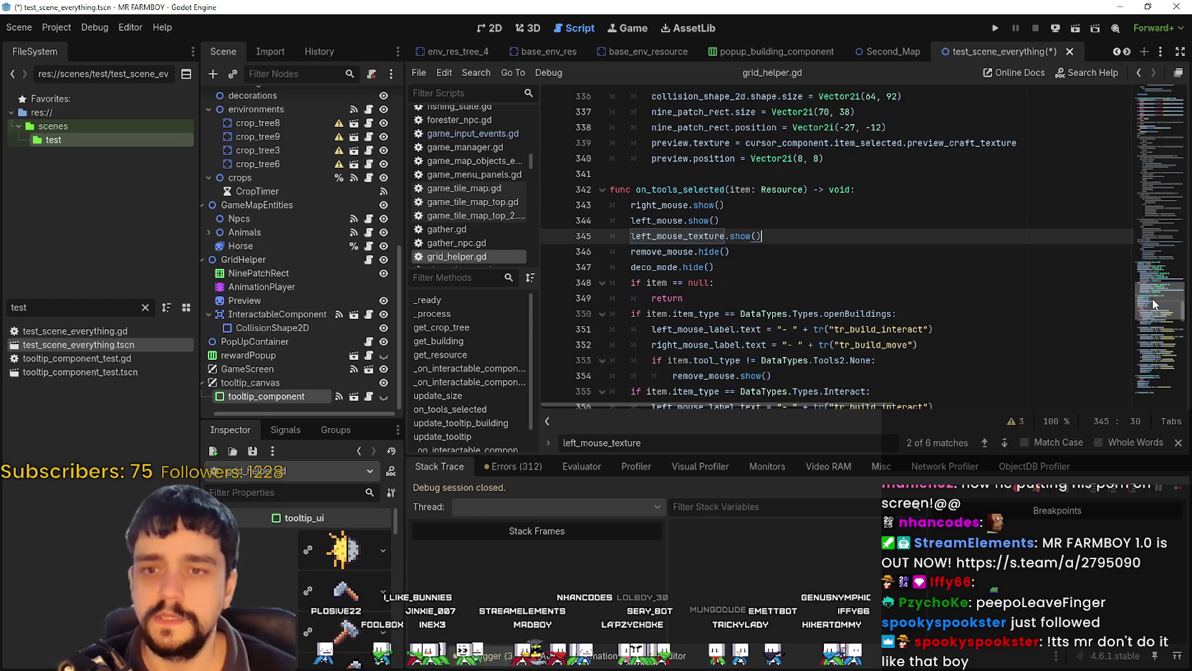
pyautogui.scroll(-2, 1154, 304)
pyautogui.click(952, 254)
# Add line 353 with the pasted left_mouse_texture, trying then removing a 'rect' suffix.
pyautogui.click(970, 243)
pyautogui.click(975, 252)
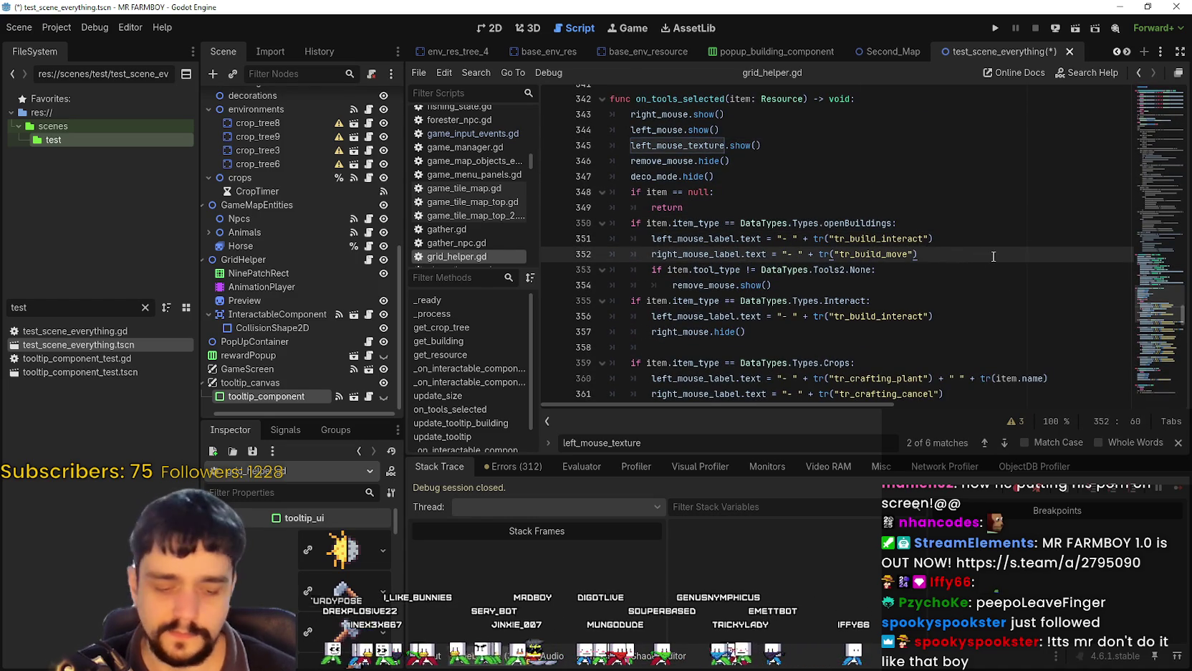
pyautogui.press('Return')
pyautogui.hotkey('ctrl', 'v')
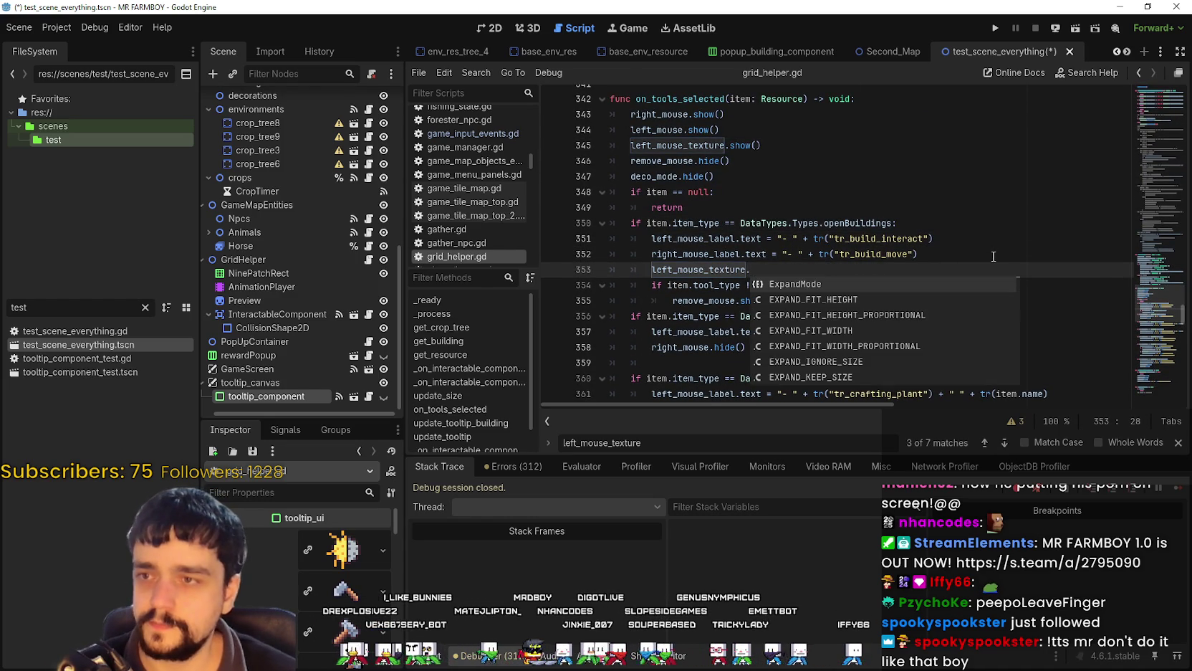
pyautogui.write('rect')
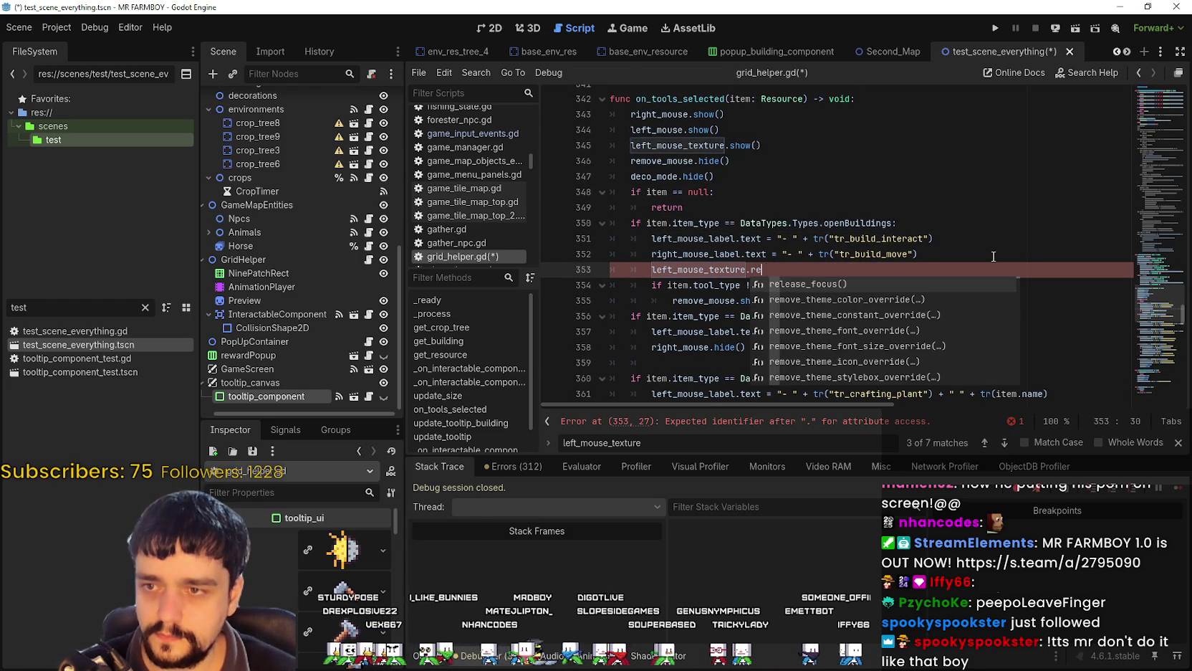
pyautogui.press('BackSpace')
pyautogui.press('BackSpace')
pyautogui.press('BackSpace')
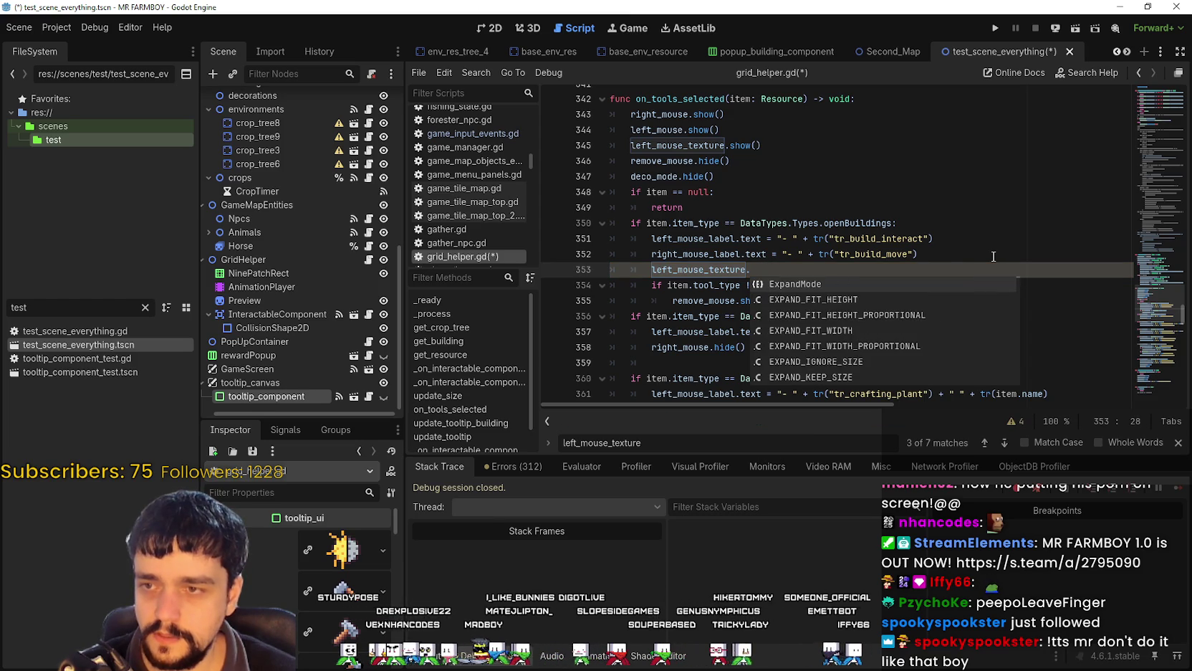
pyautogui.write('rect')
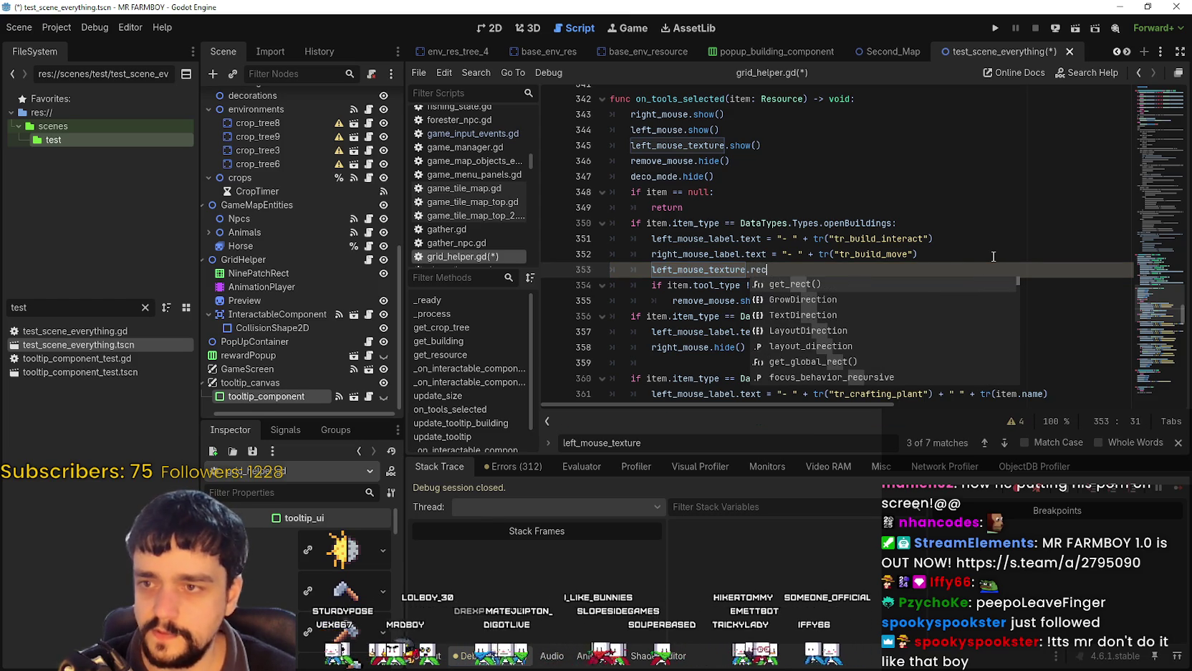
pyautogui.press('BackSpace')
pyautogui.press('BackSpace')
pyautogui.press('BackSpace')
pyautogui.press('BackSpace')
pyautogui.press('BackSpace')
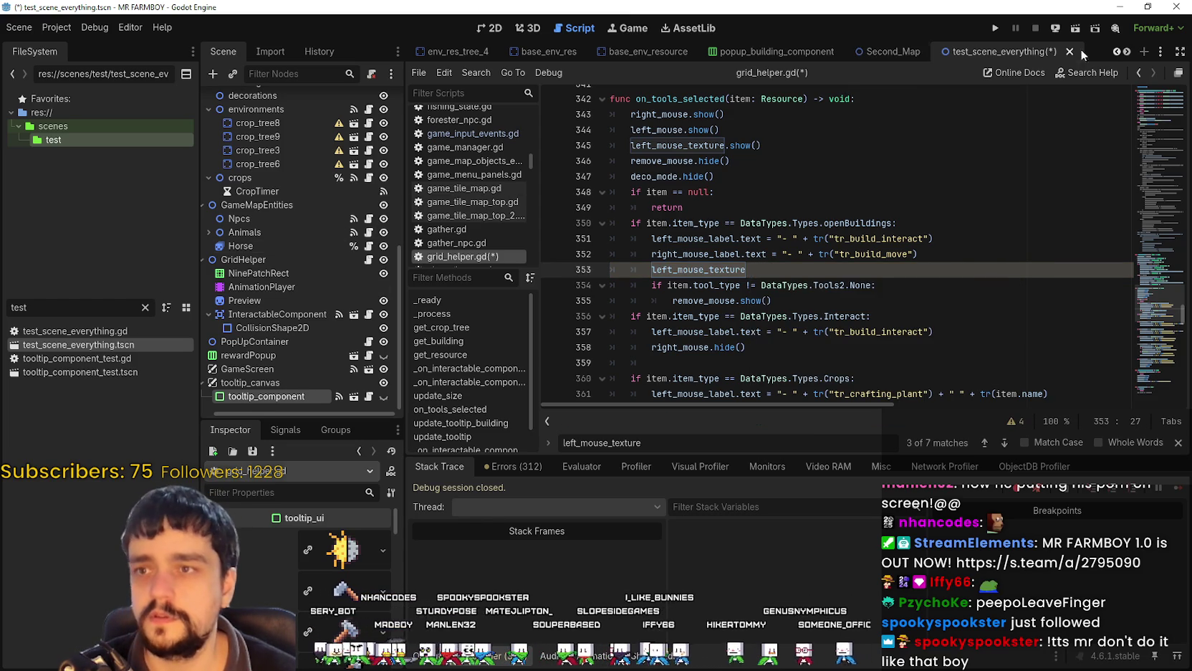
pyautogui.scroll(-4, 1126, 52)
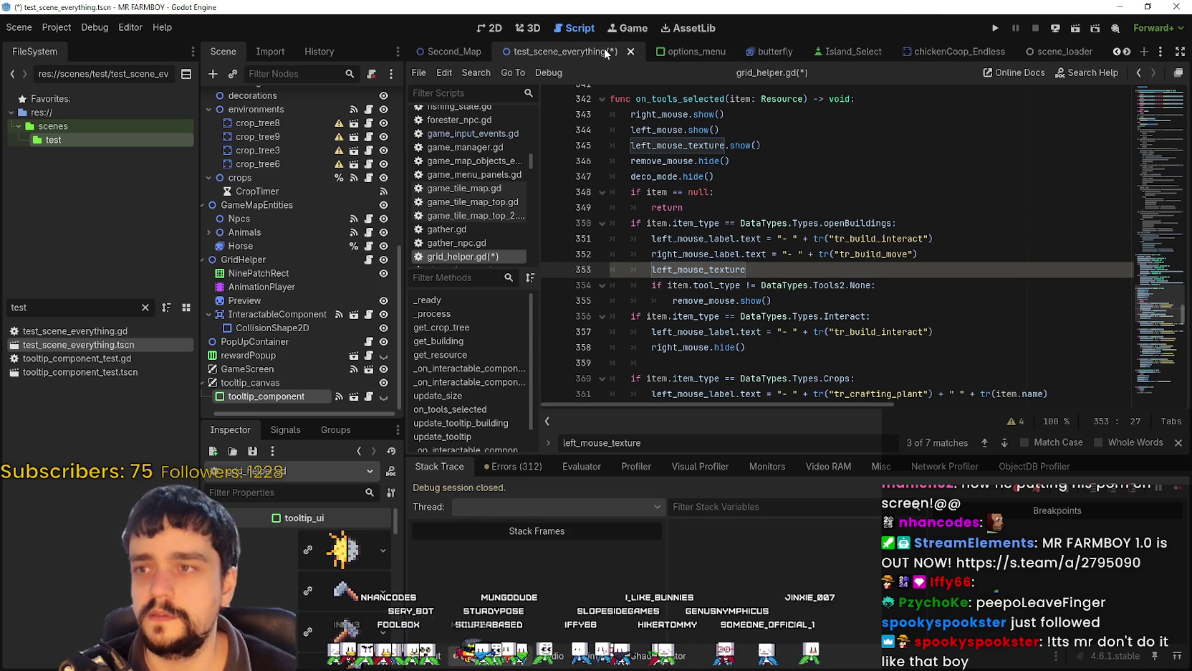
# Move the test_scene_everything tab to the end of the tab bar, after rancher_npc.
pyautogui.moveTo(559, 52); pyautogui.dragTo(1146, 55)
pyautogui.click(1125, 52)
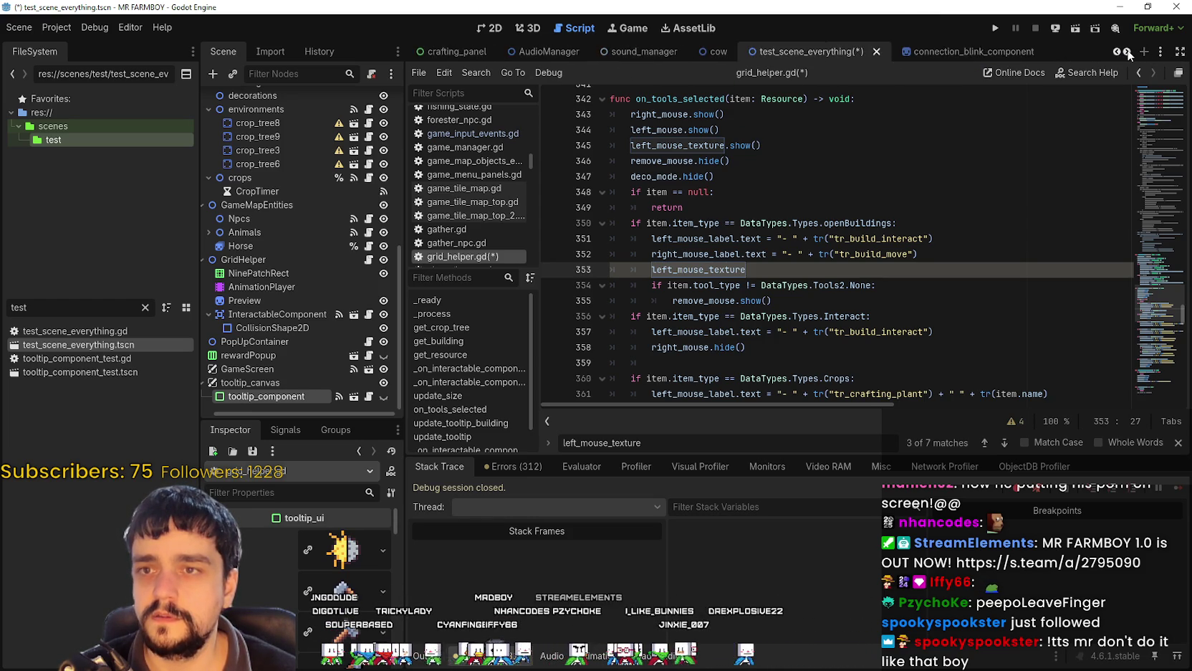
pyautogui.click(1128, 54)
pyautogui.moveTo(630, 53); pyautogui.dragTo(1167, 66)
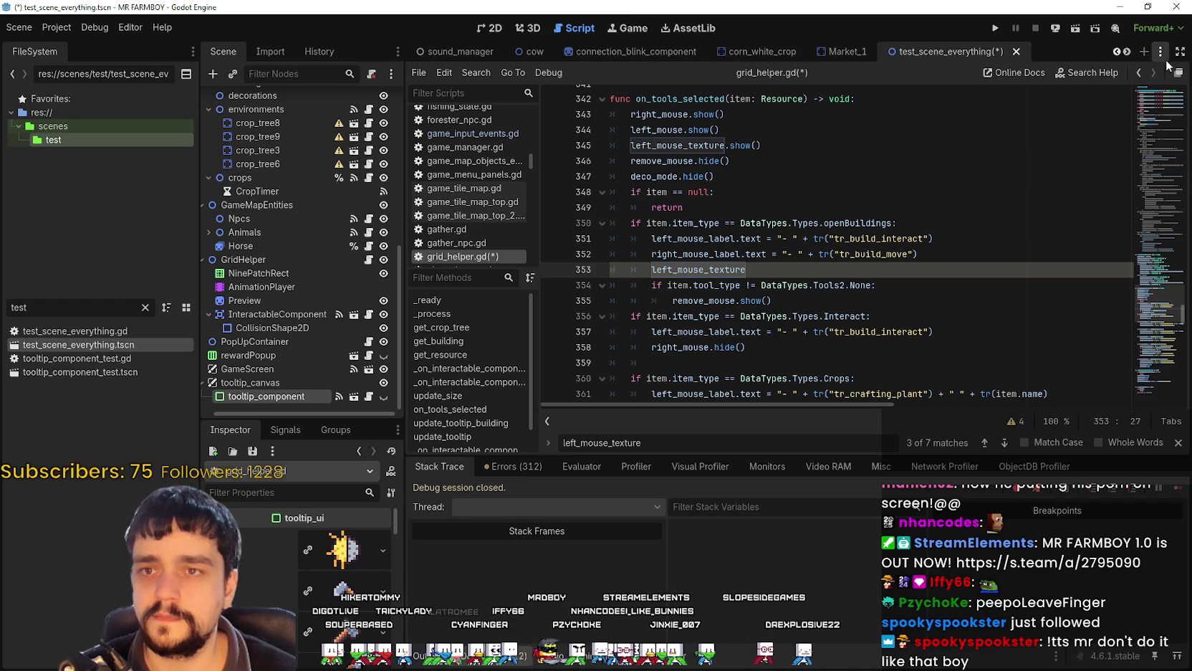
pyautogui.moveTo(953, 52)
pyautogui.mouseDown()
pyautogui.moveTo(1125, 53)
pyautogui.moveTo(996, 53)
pyautogui.moveTo(1024, 53)
pyautogui.mouseUp()
pyautogui.click(1127, 52)
pyautogui.click(1127, 52)
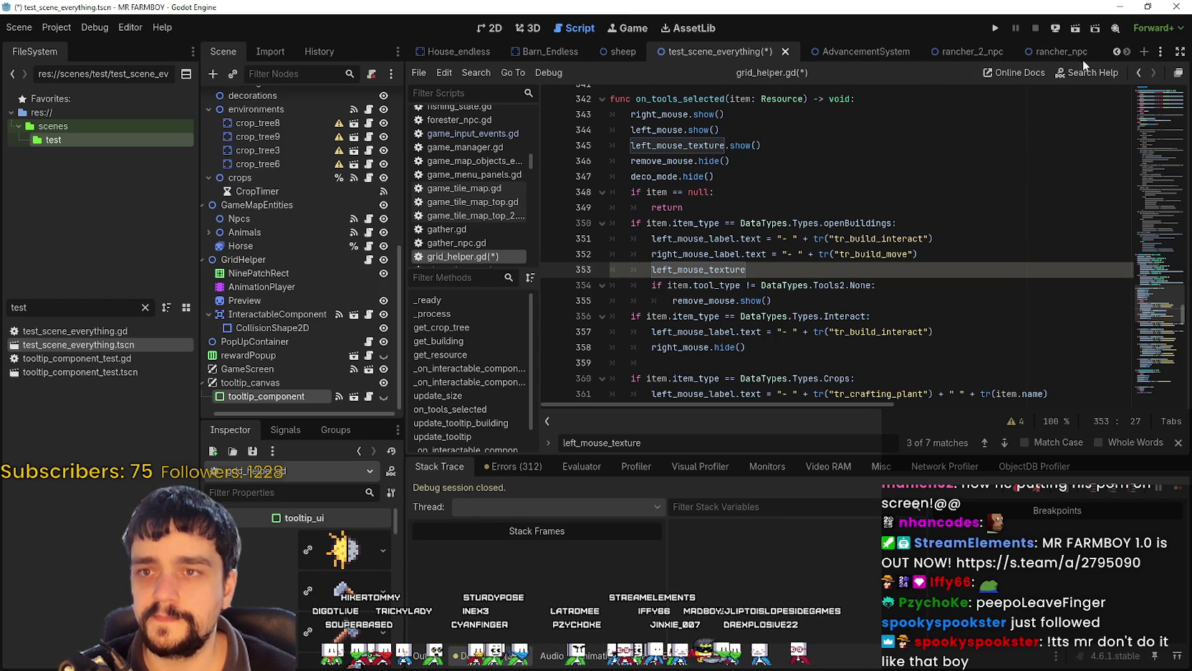
pyautogui.moveTo(682, 62); pyautogui.dragTo(1123, 53)
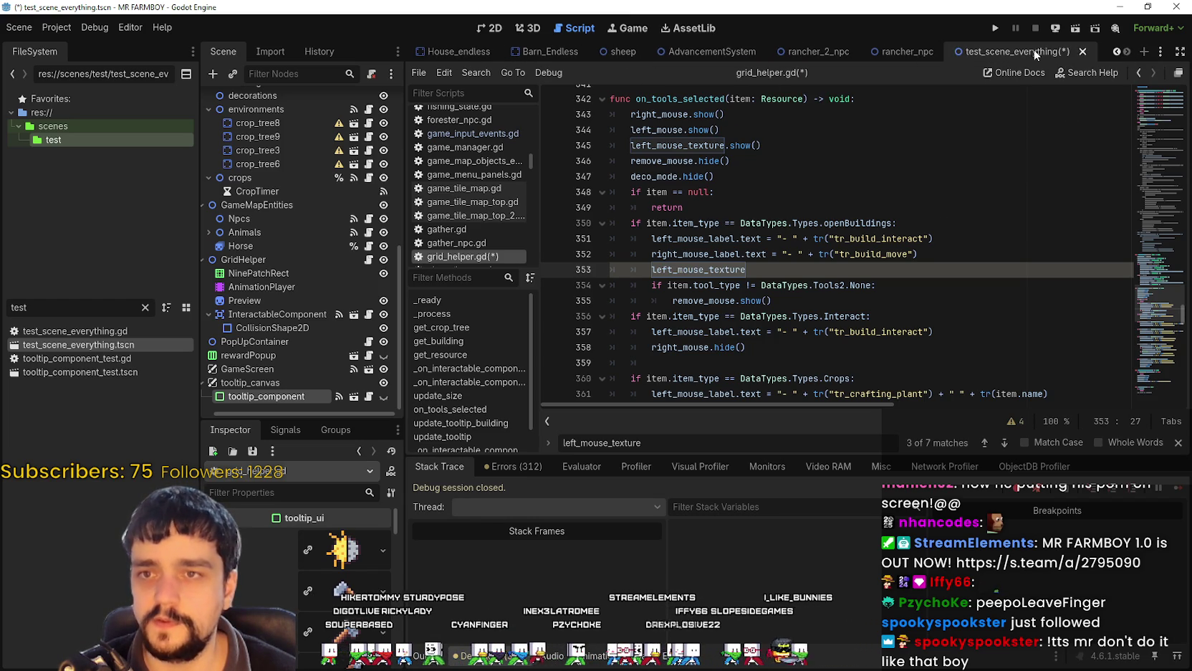
# Filter the FileSystem for 'game' and reopen game_screen.tscn.
pyautogui.doubleClick(6, 305)
pyautogui.write('ga')
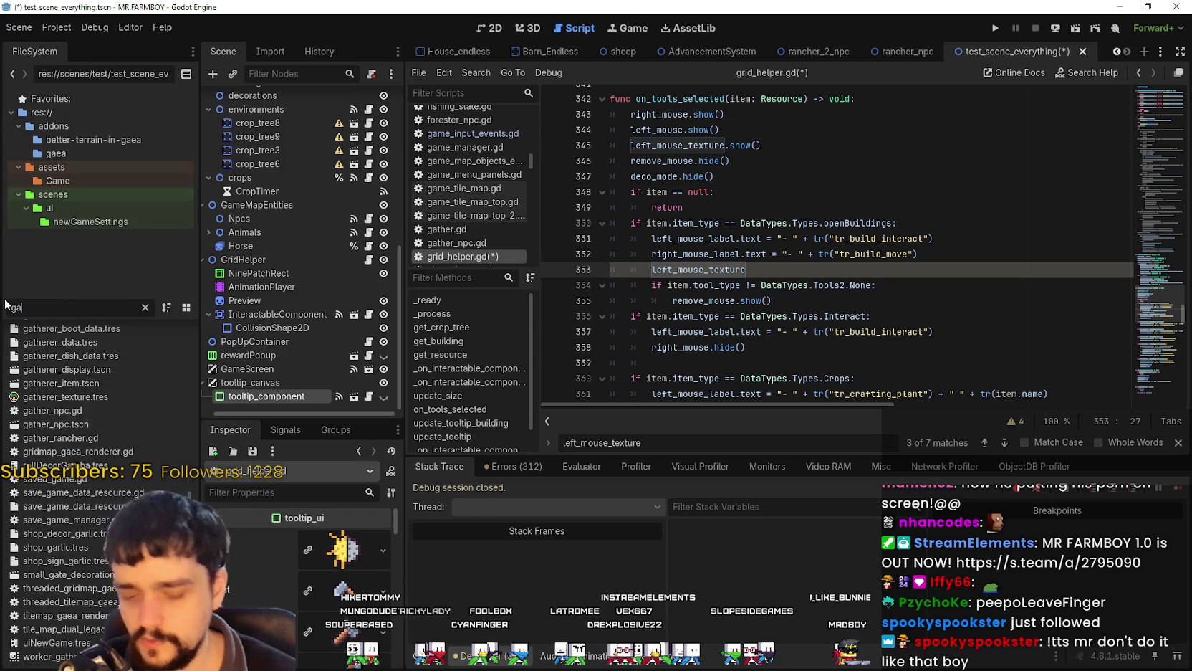
pyautogui.write('me')
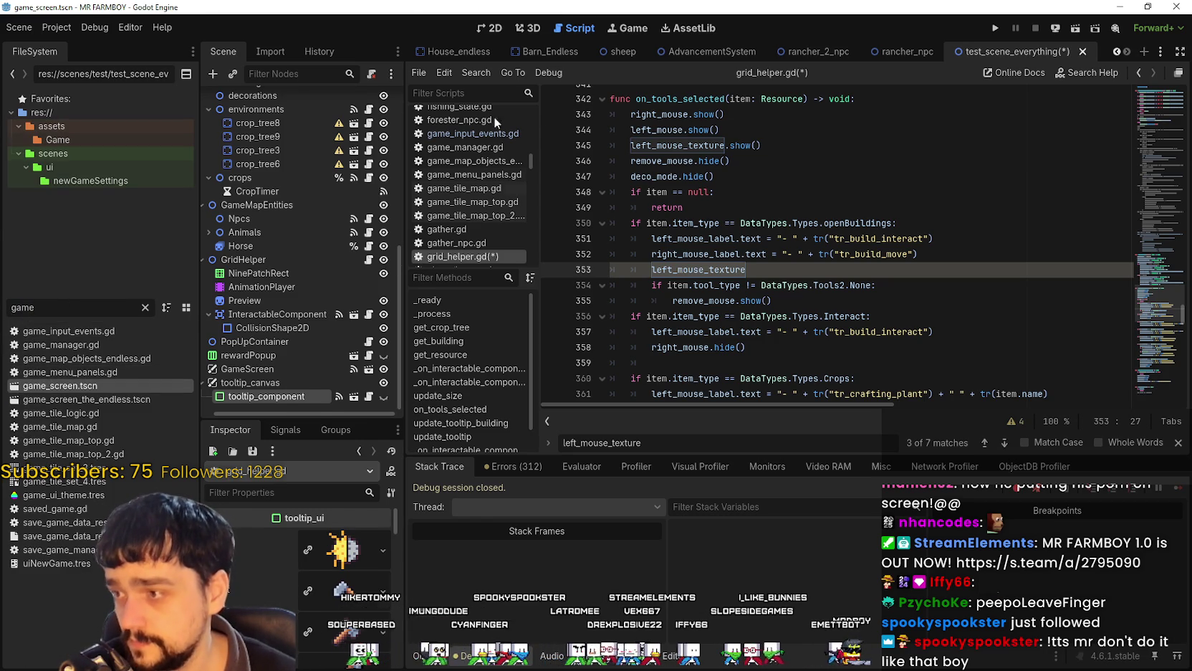
pyautogui.click(496, 51)
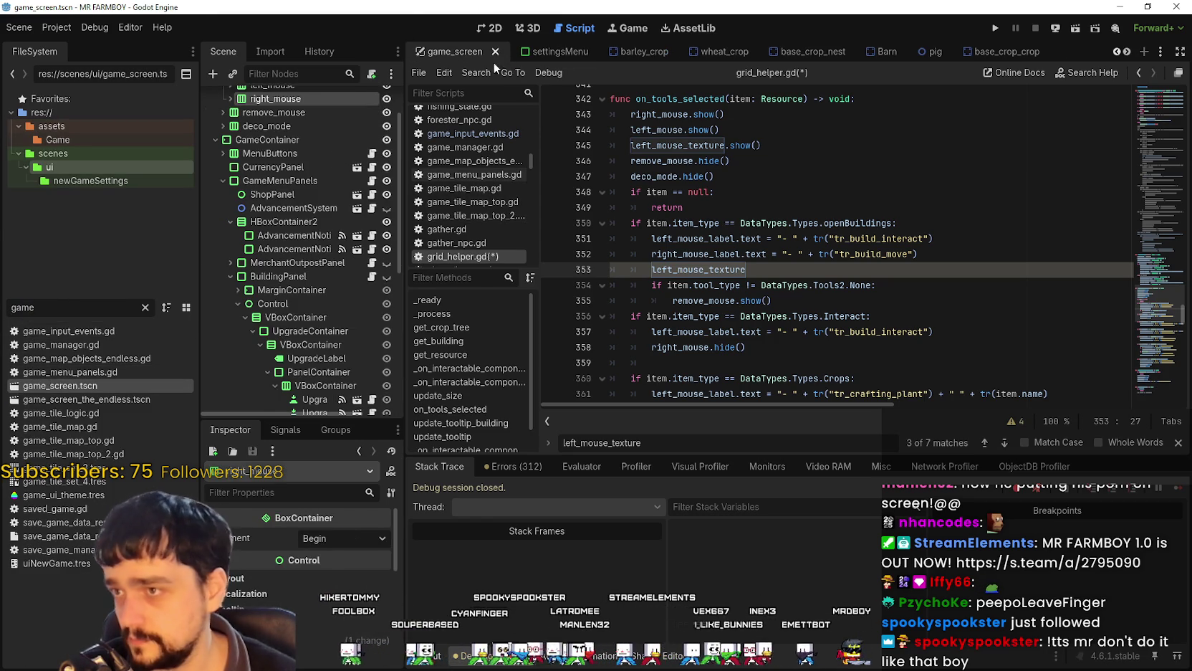
pyautogui.doubleClick(87, 385)
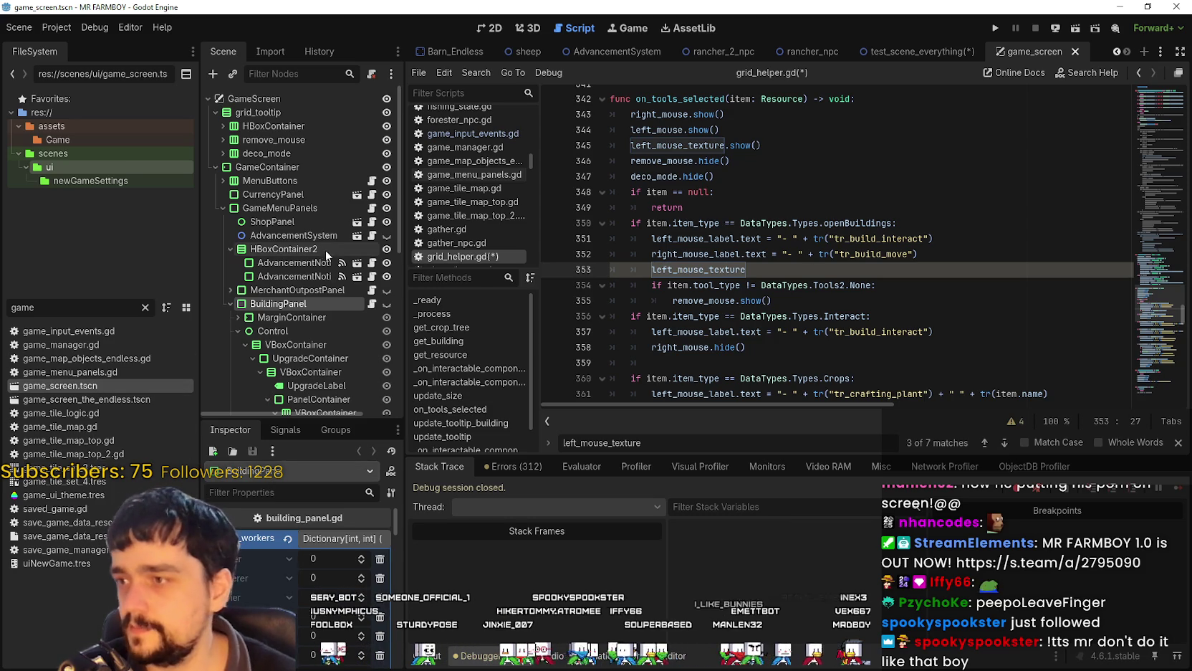
# Expand HBoxContainer and left_mouse, inspecting left_mouse's TextureRect and label in a wider dock.
pyautogui.click(272, 126)
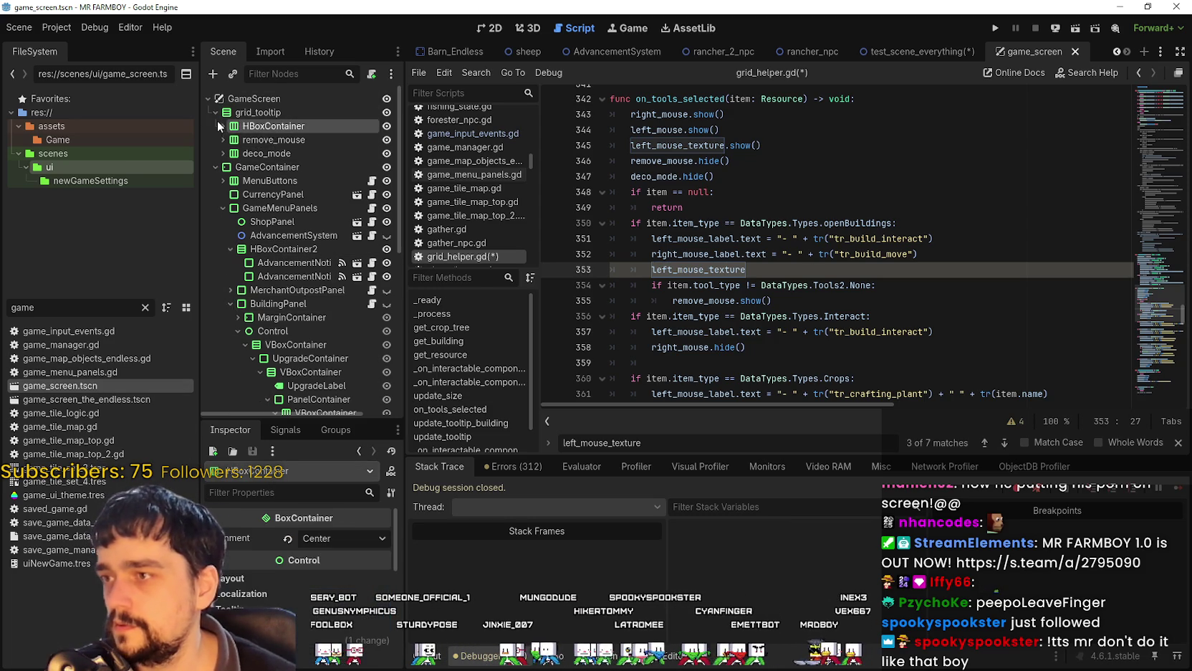
pyautogui.click(223, 126)
pyautogui.click(243, 139)
pyautogui.click(230, 139)
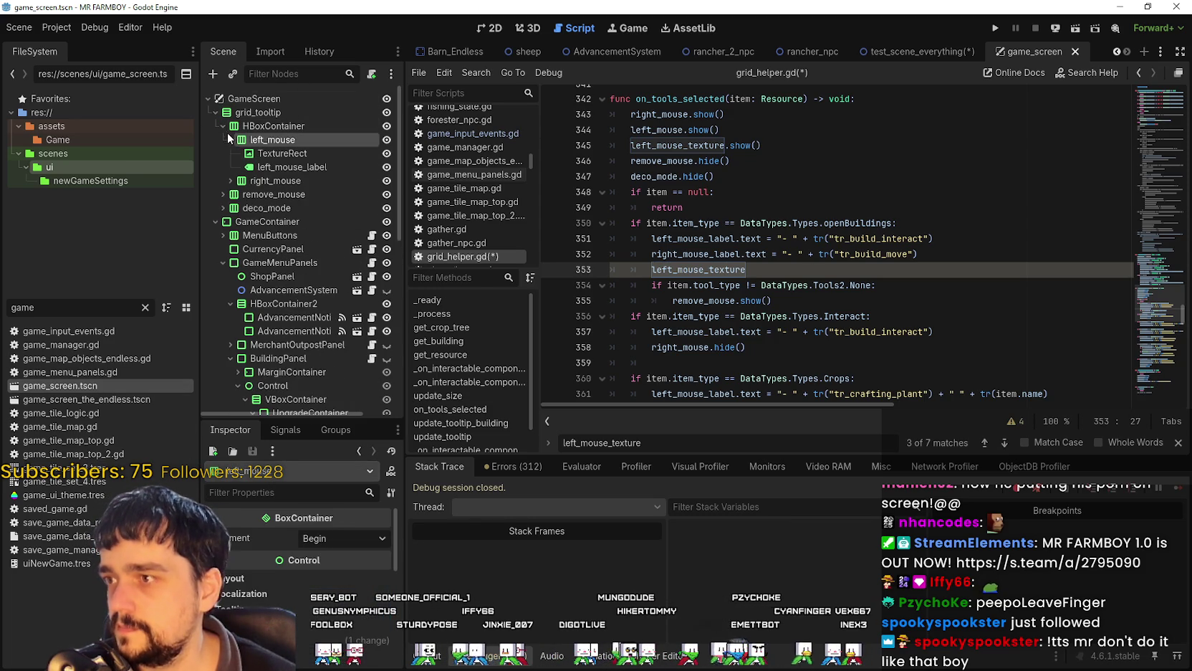
pyautogui.click(282, 153)
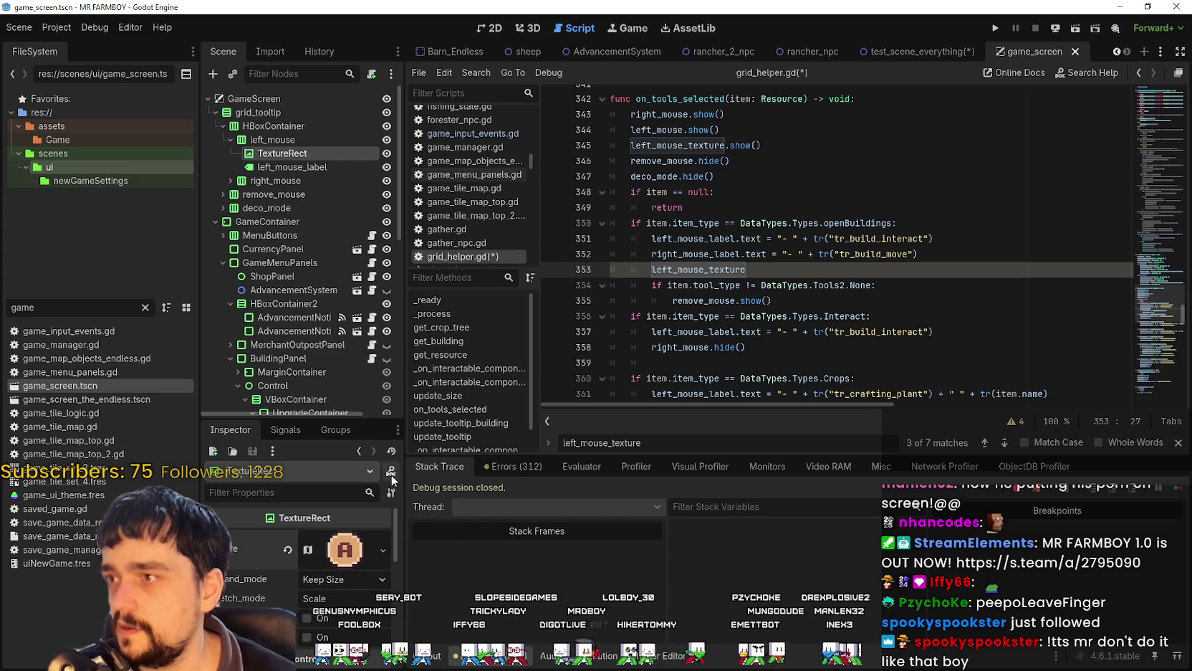
pyautogui.moveTo(405, 415); pyautogui.dragTo(553, 414)
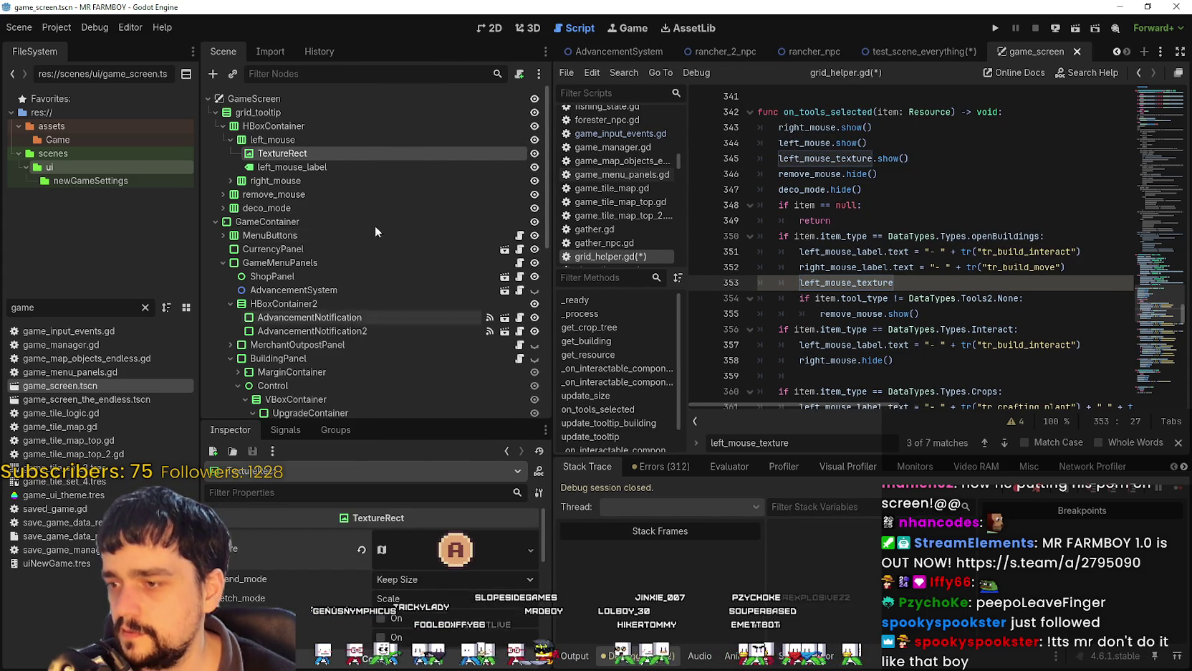
pyautogui.click(300, 167)
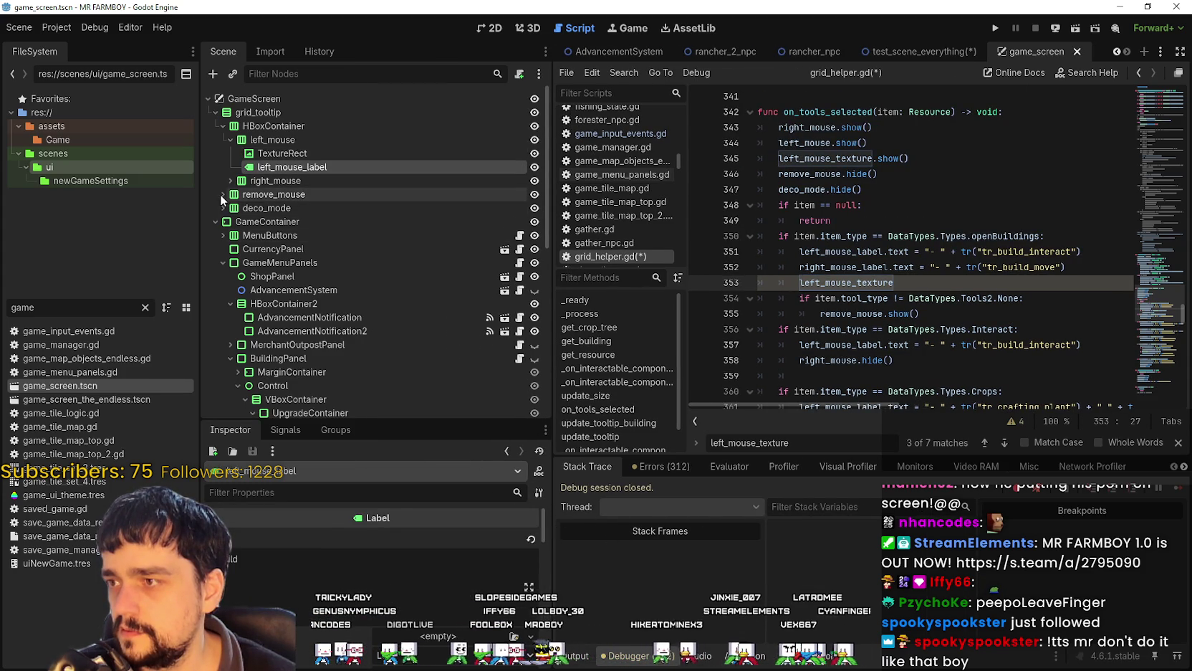
# Expand remove_mouse, deco_mode and right_mouse and inspect each of their textures.
pyautogui.click(223, 194)
pyautogui.click(277, 209)
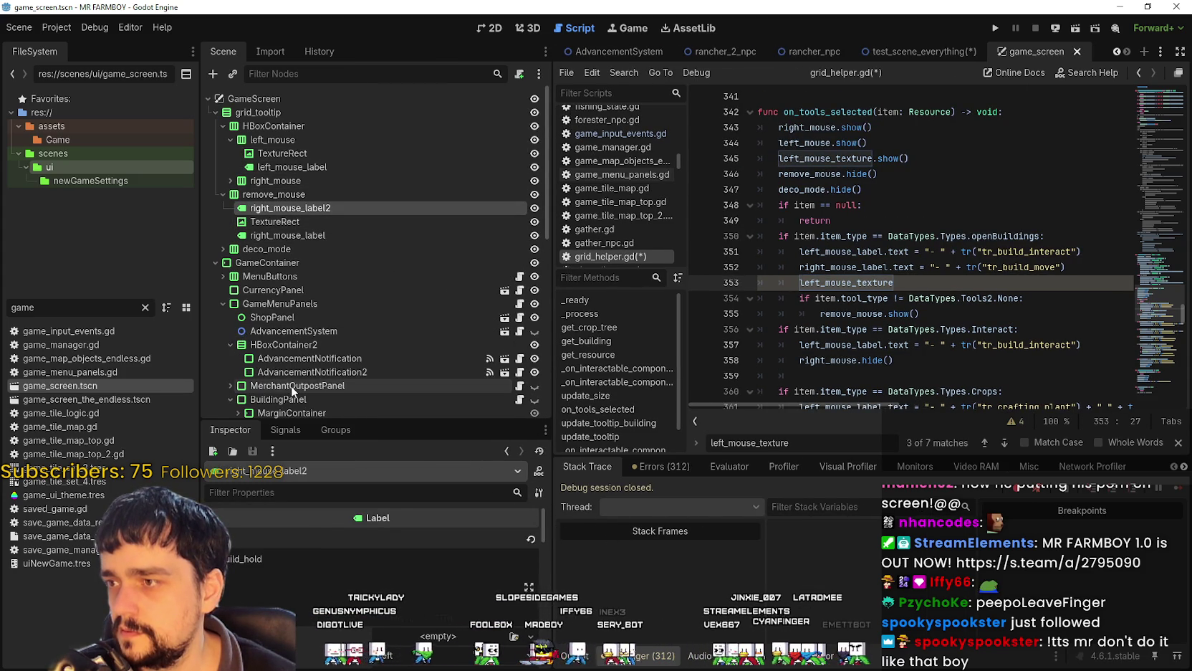
pyautogui.click(292, 223)
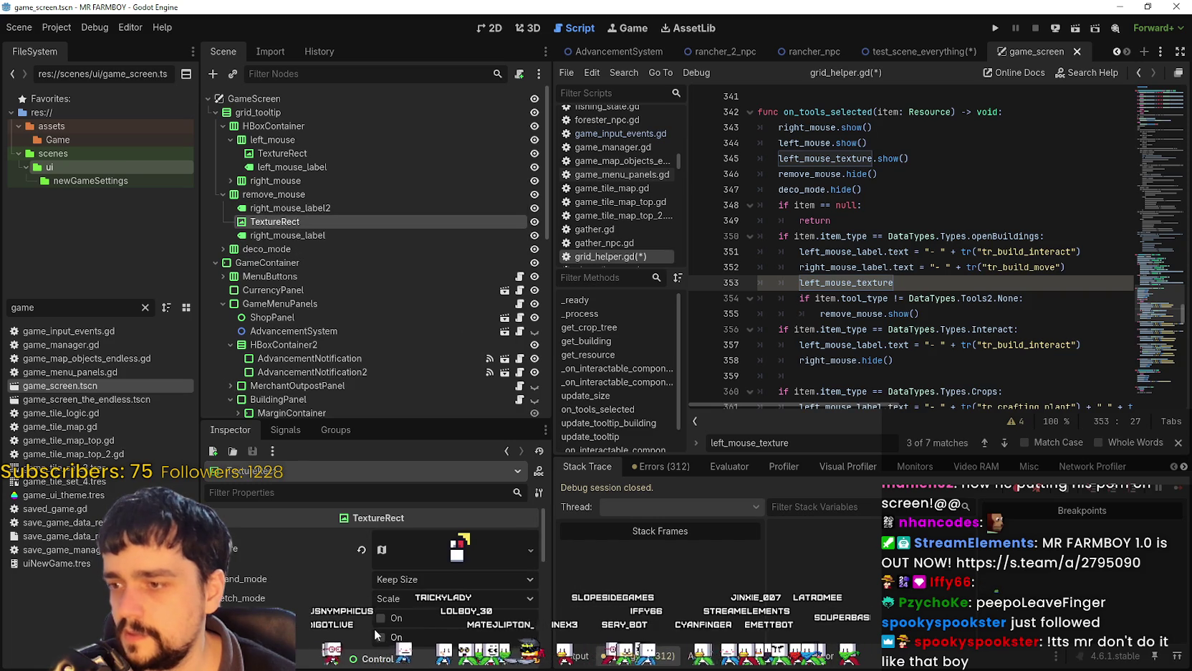
pyautogui.click(221, 248)
pyautogui.click(276, 263)
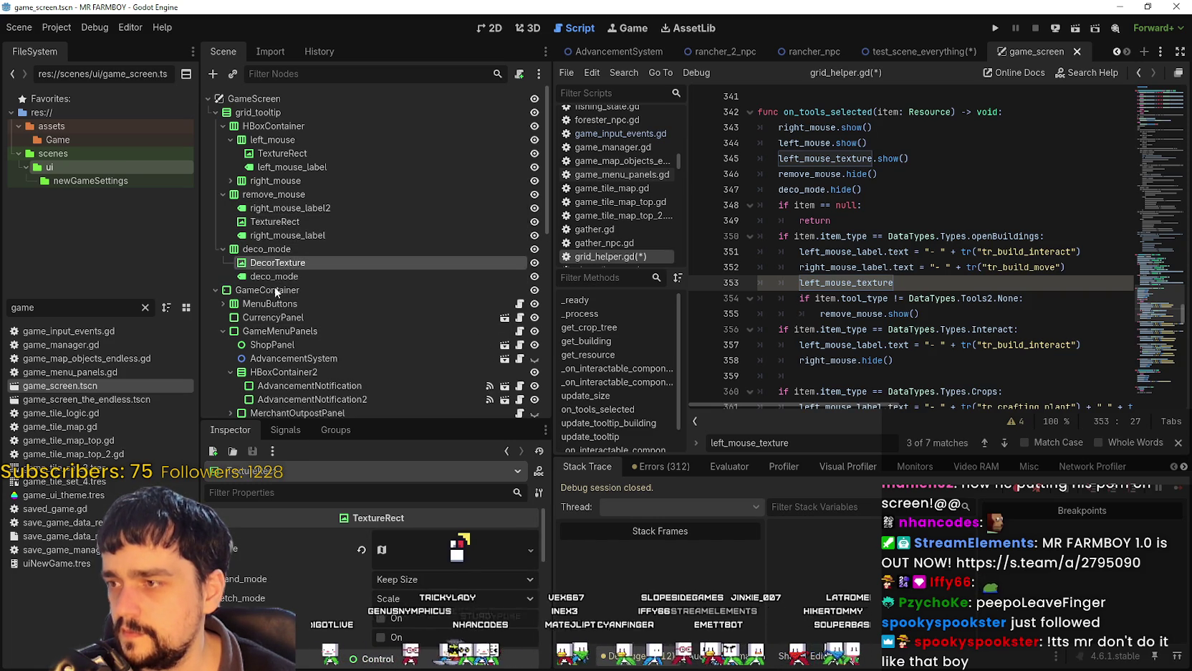
pyautogui.click(284, 222)
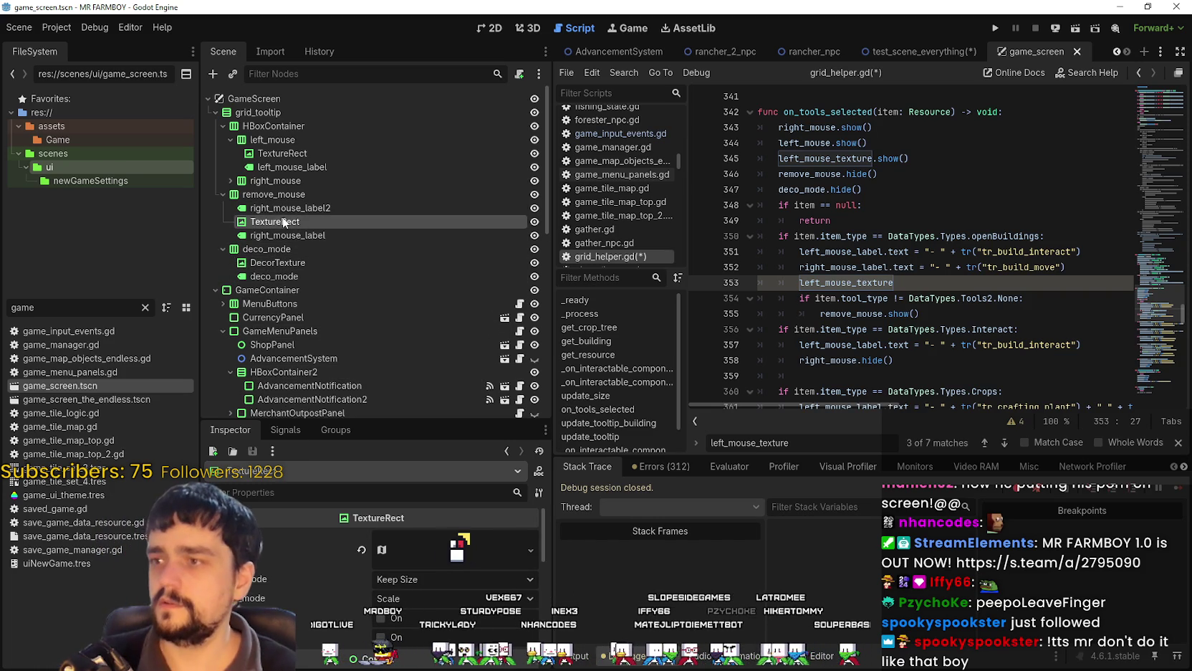
pyautogui.click(230, 181)
pyautogui.click(283, 194)
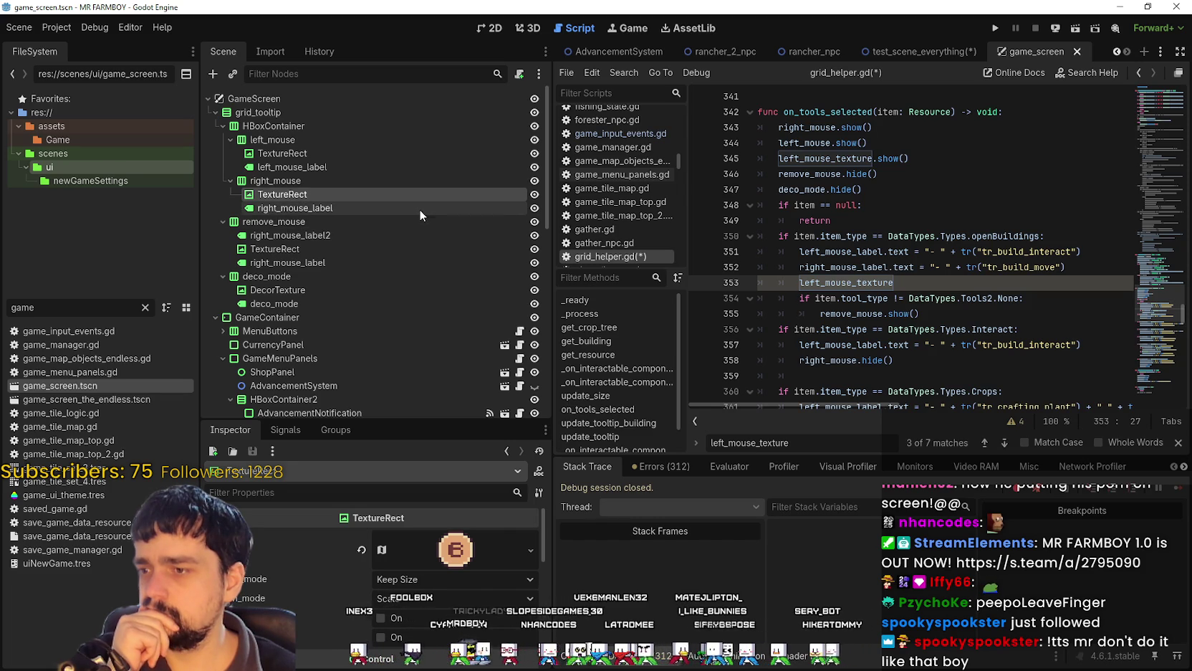
# Compare the mouse-hint nodes: right_mouse_label, right_mouse_label2, DecorTexture and the deco_mode label.
pyautogui.click(291, 237)
pyautogui.click(288, 264)
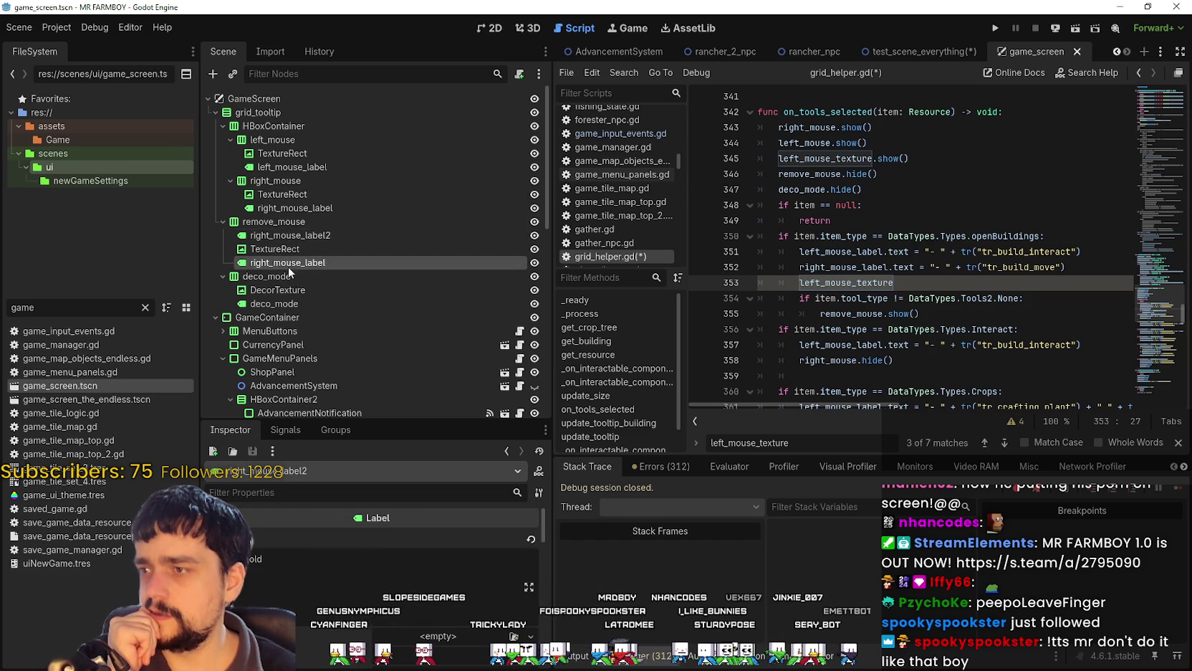
pyautogui.click(287, 290)
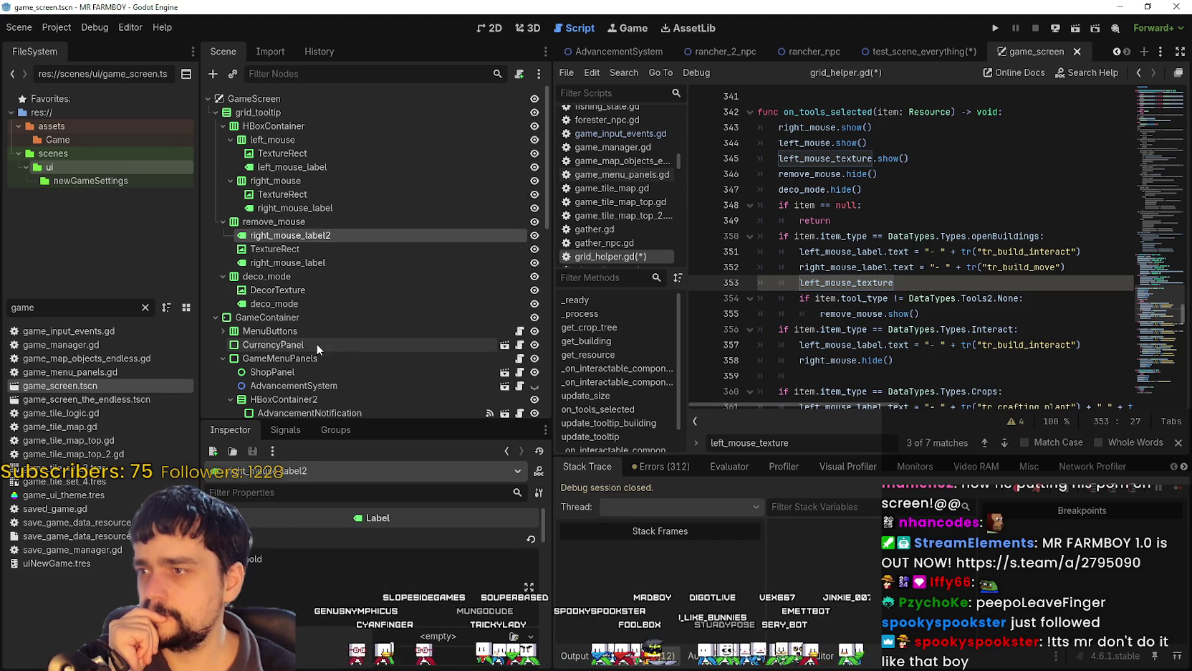
pyautogui.click(283, 251)
pyautogui.click(282, 263)
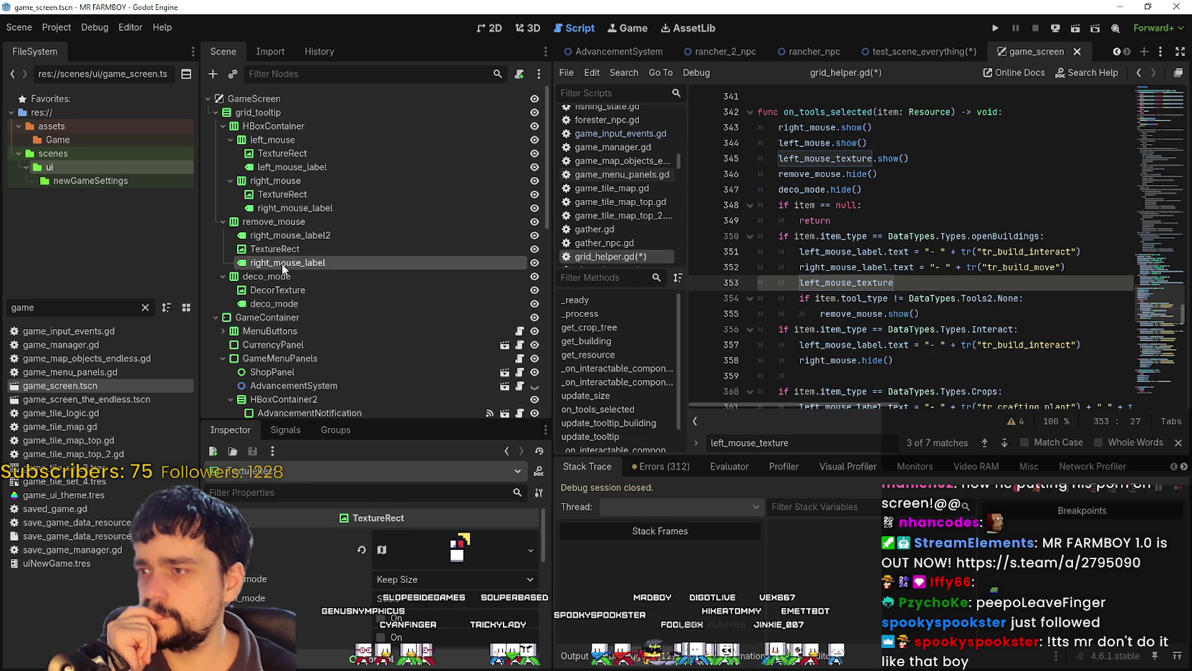
pyautogui.click(289, 250)
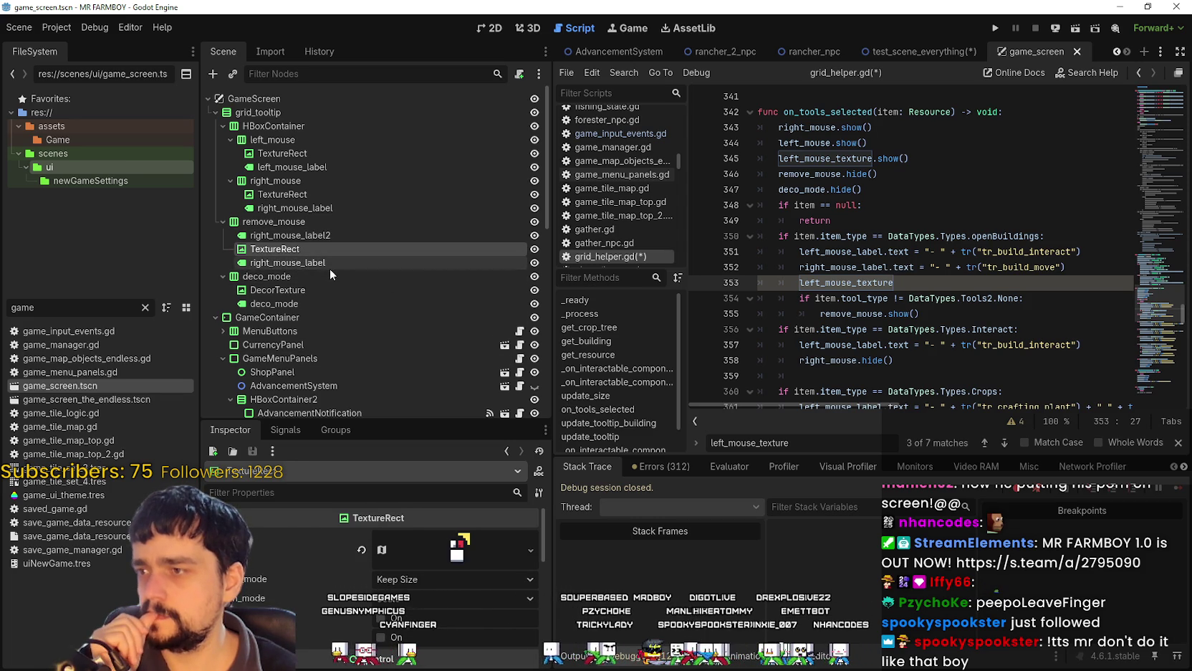
pyautogui.click(315, 234)
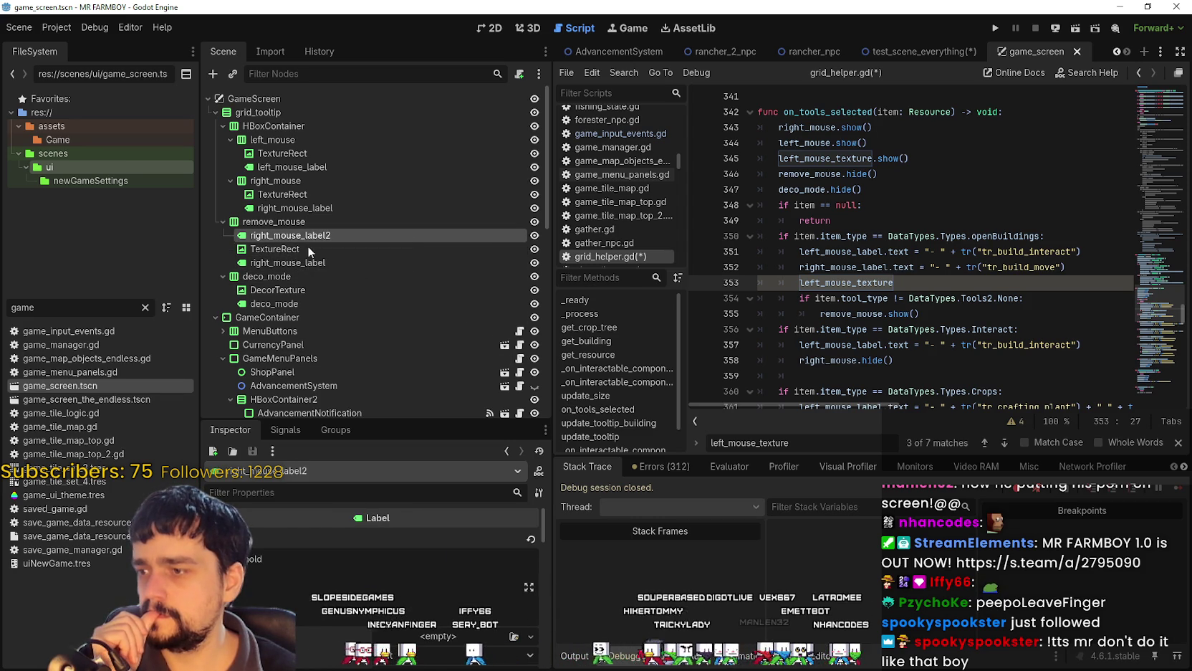
pyautogui.click(302, 251)
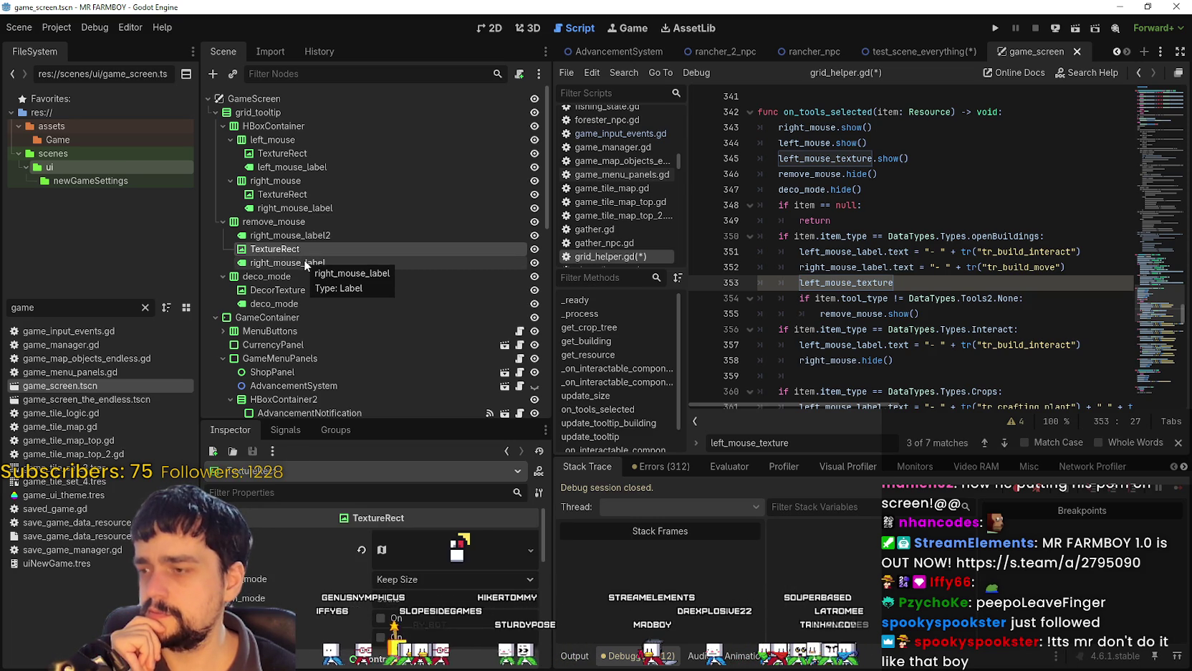
pyautogui.click(304, 262)
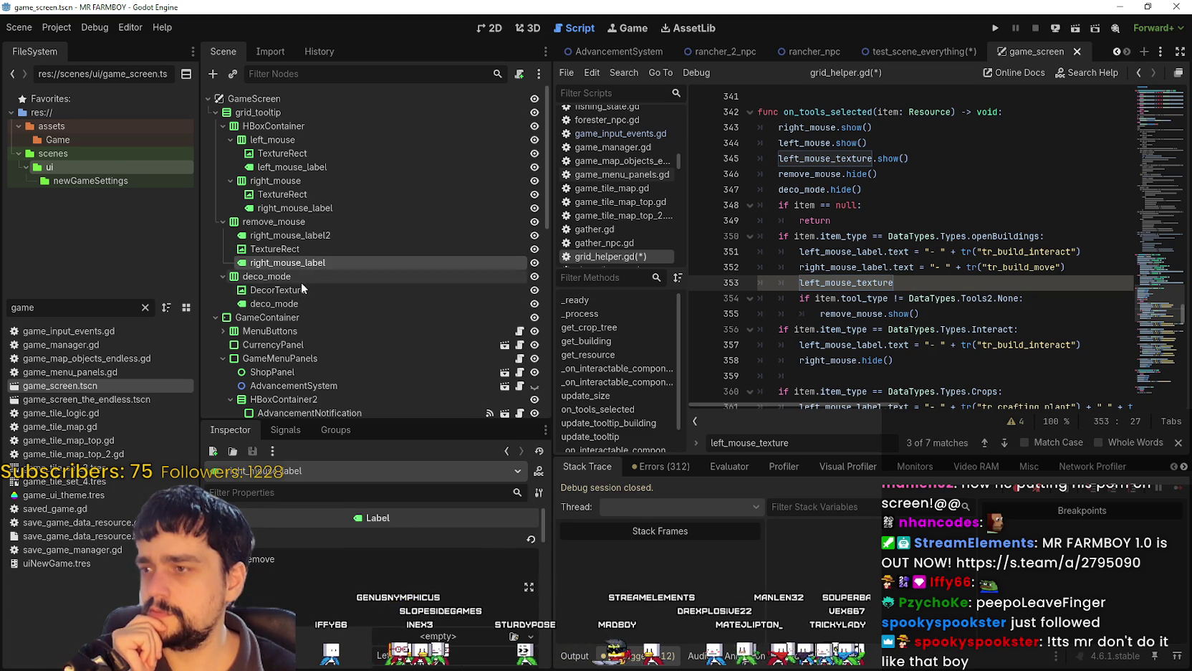
pyautogui.click(305, 290)
pyautogui.click(284, 304)
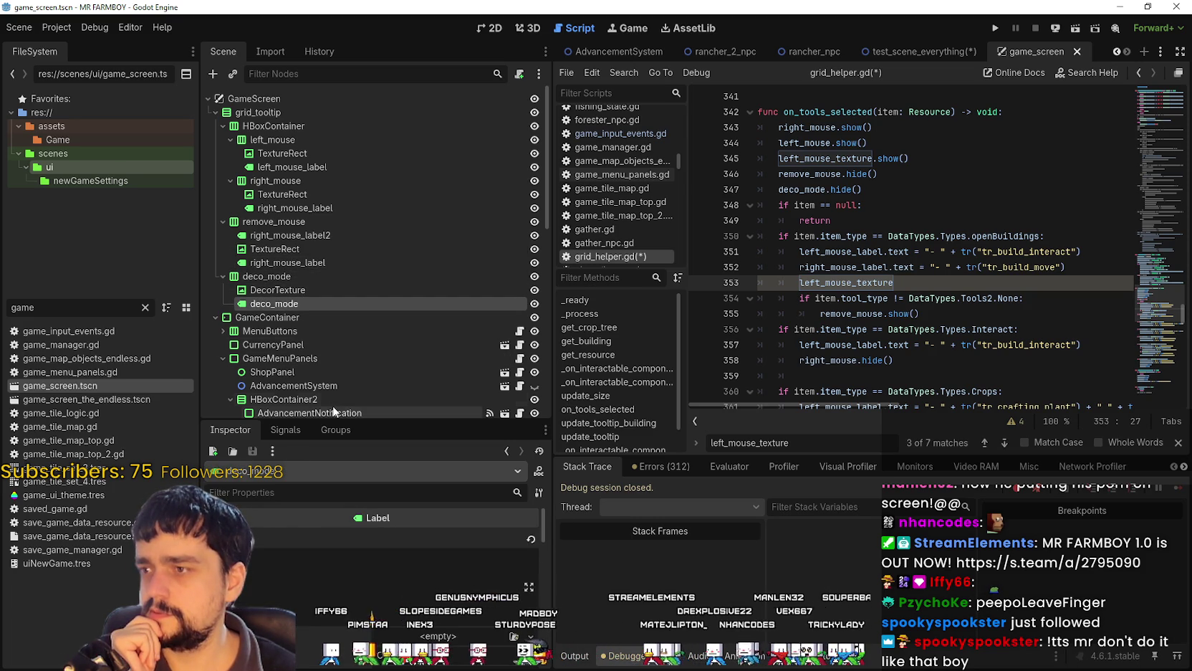
# Expand the remove_mouse TextureRect's AtlasTexture and open its Region Editor.
pyautogui.click(288, 249)
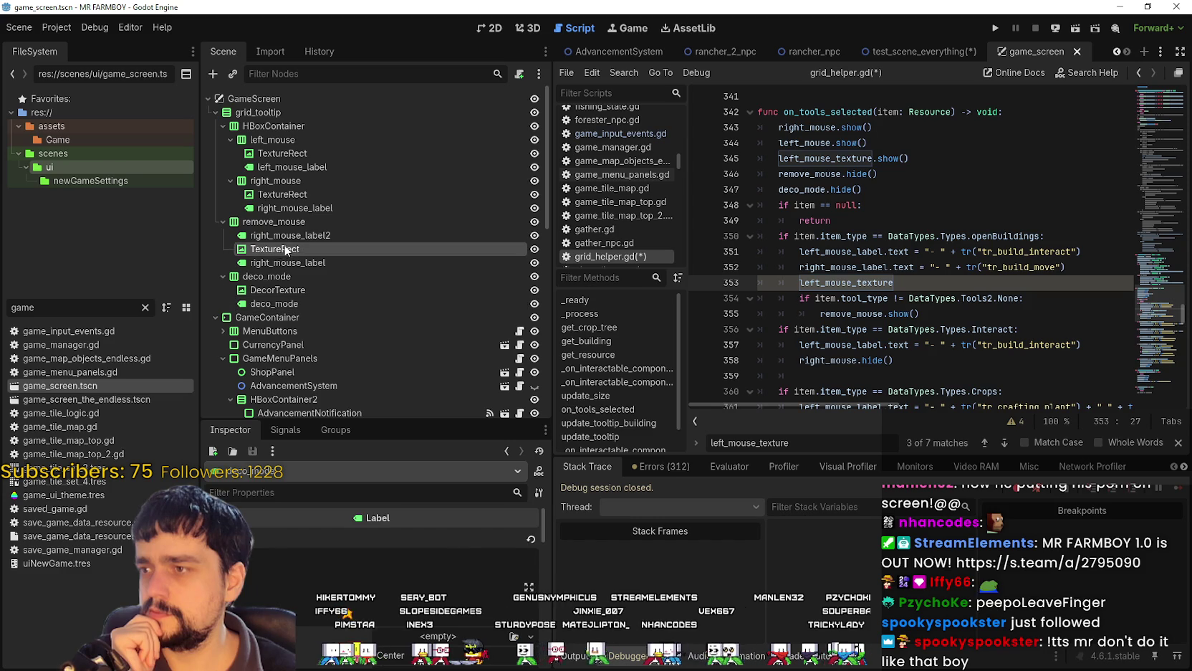
pyautogui.click(420, 557)
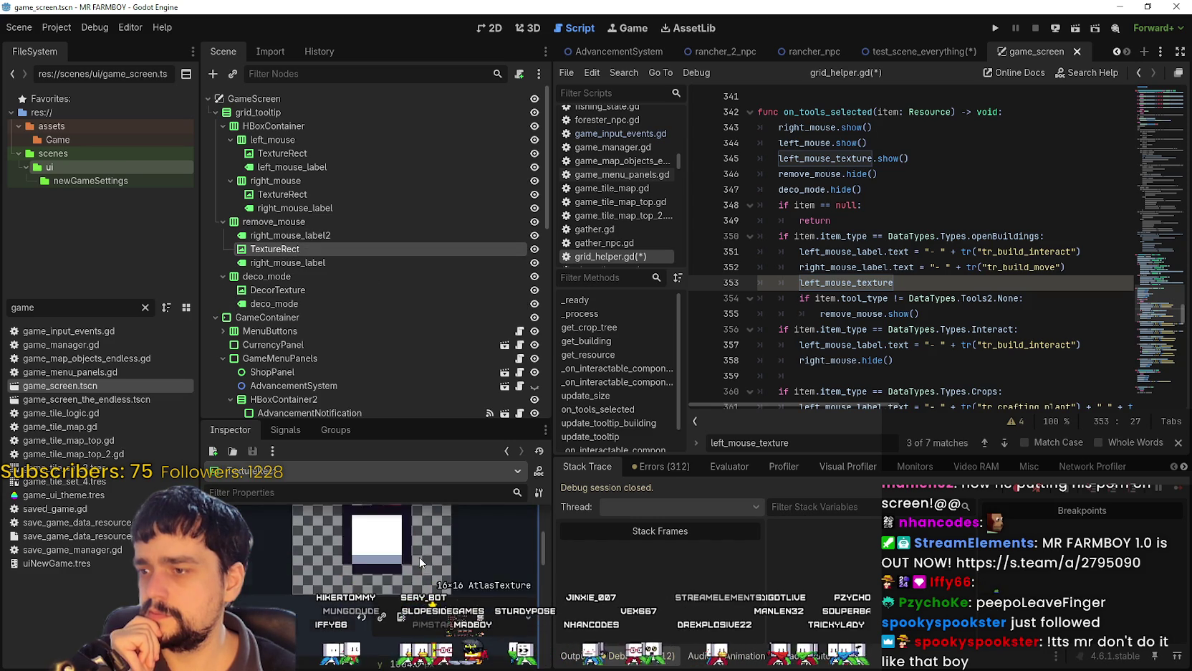
pyautogui.click(372, 607)
# Redraw the remove_mouse atlas region around the mouse-button icon at y 1888, then close the editor.
pyautogui.scroll(-5, 602, 387)
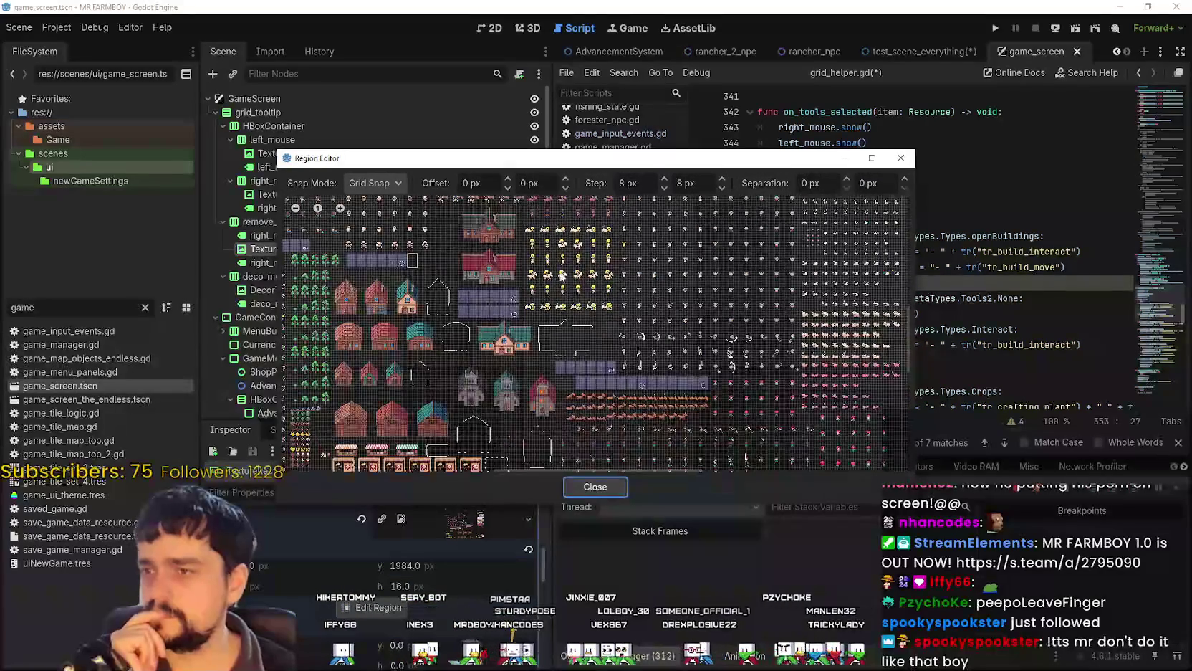
pyautogui.scroll(5, 673, 321)
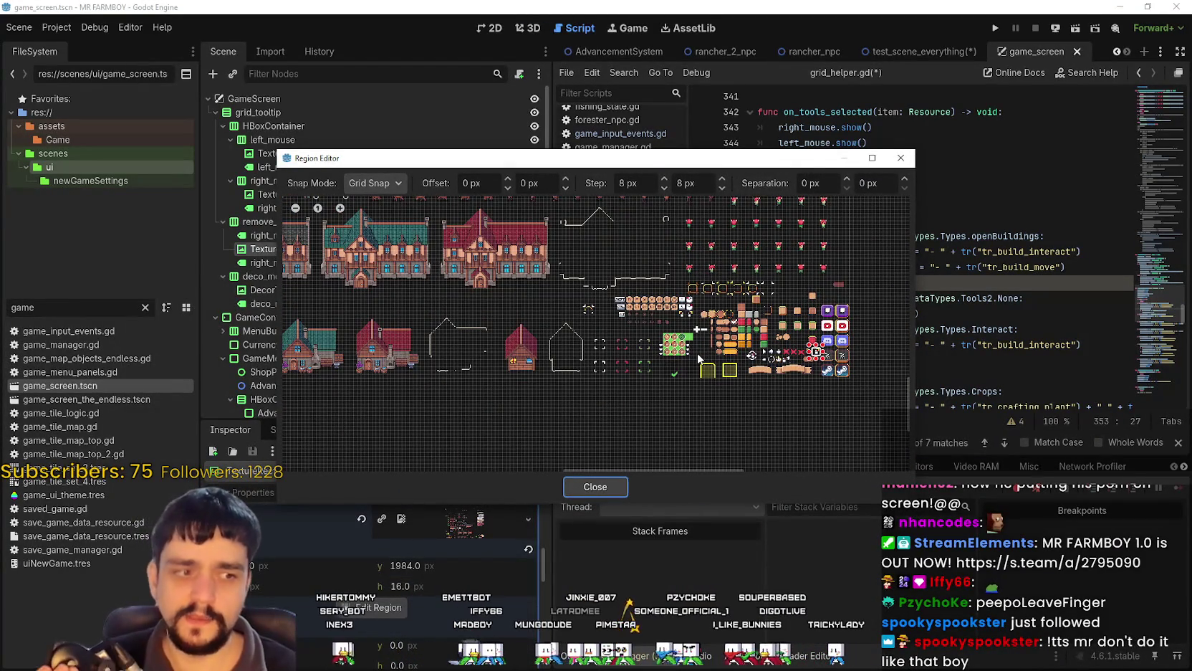
pyautogui.scroll(6, 692, 352)
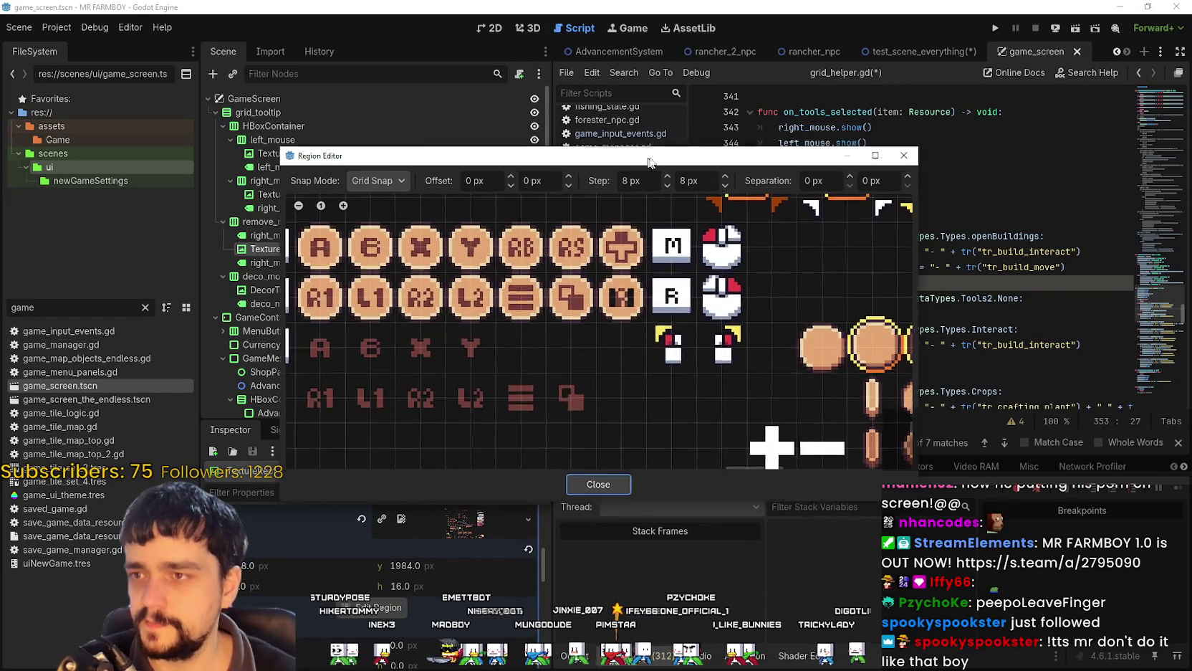
pyautogui.moveTo(660, 157); pyautogui.dragTo(782, 143)
pyautogui.scroll(1, 840, 343)
pyautogui.scroll(-1, 840, 344)
pyautogui.moveTo(811, 267); pyautogui.dragTo(862, 318)
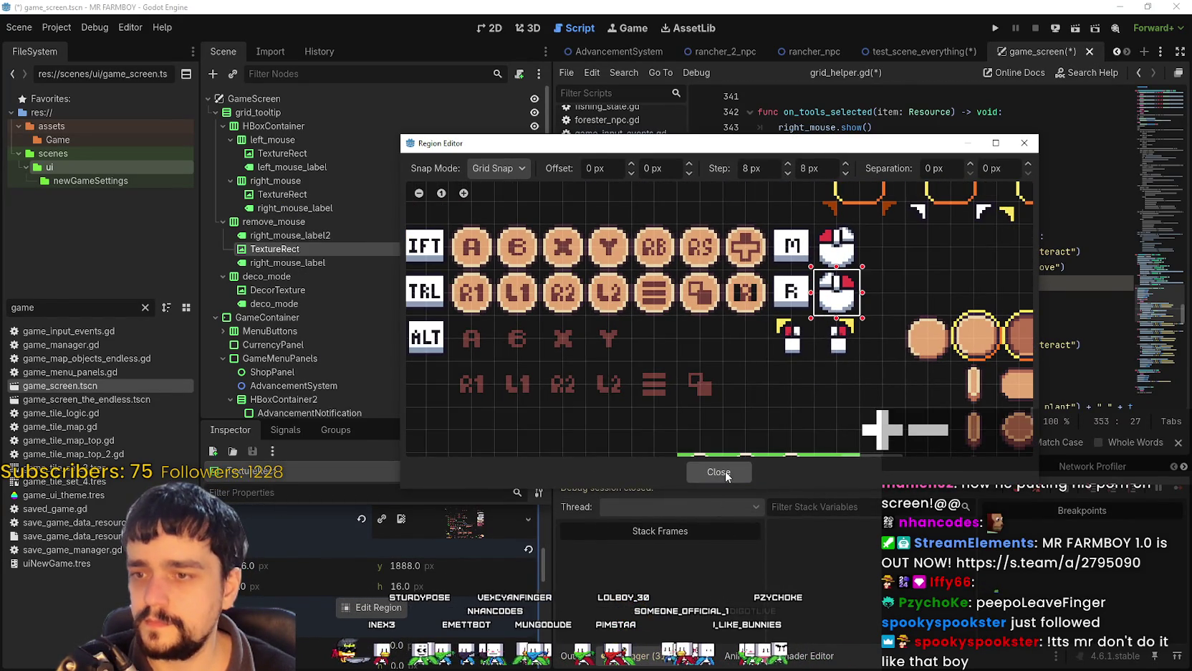
pyautogui.click(723, 470)
pyautogui.click(308, 248)
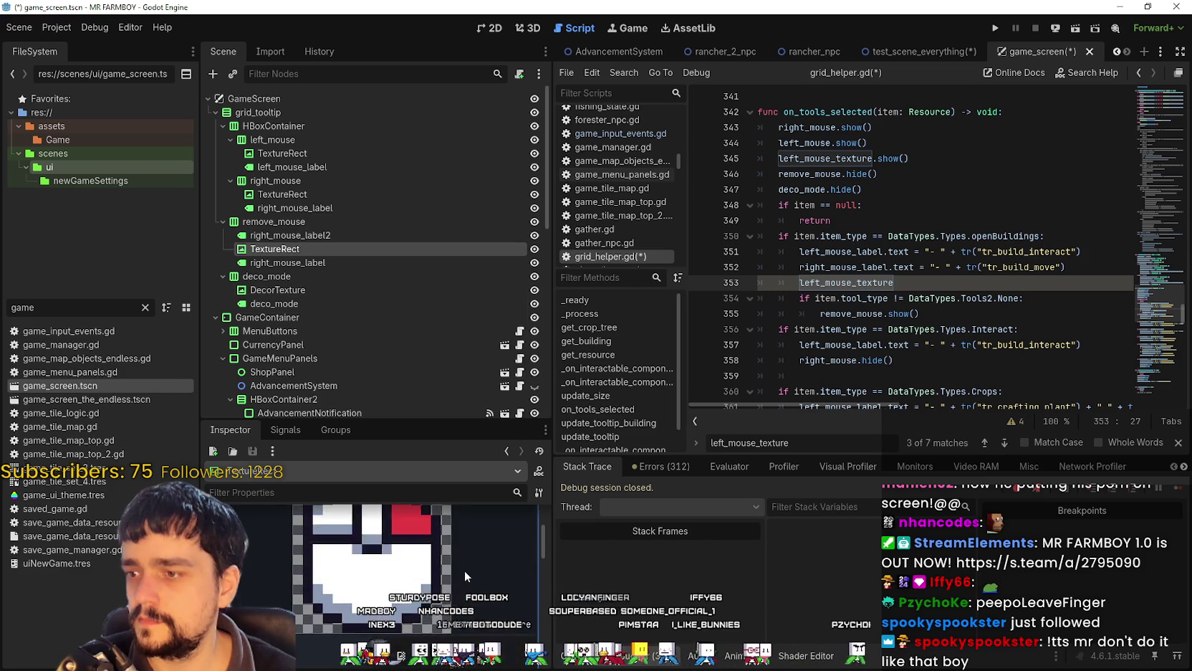
# Inspect the right_mouse TextureRect's B-button texture, then open the game_menu_panels.gd script.
pyautogui.scroll(1, 492, 601)
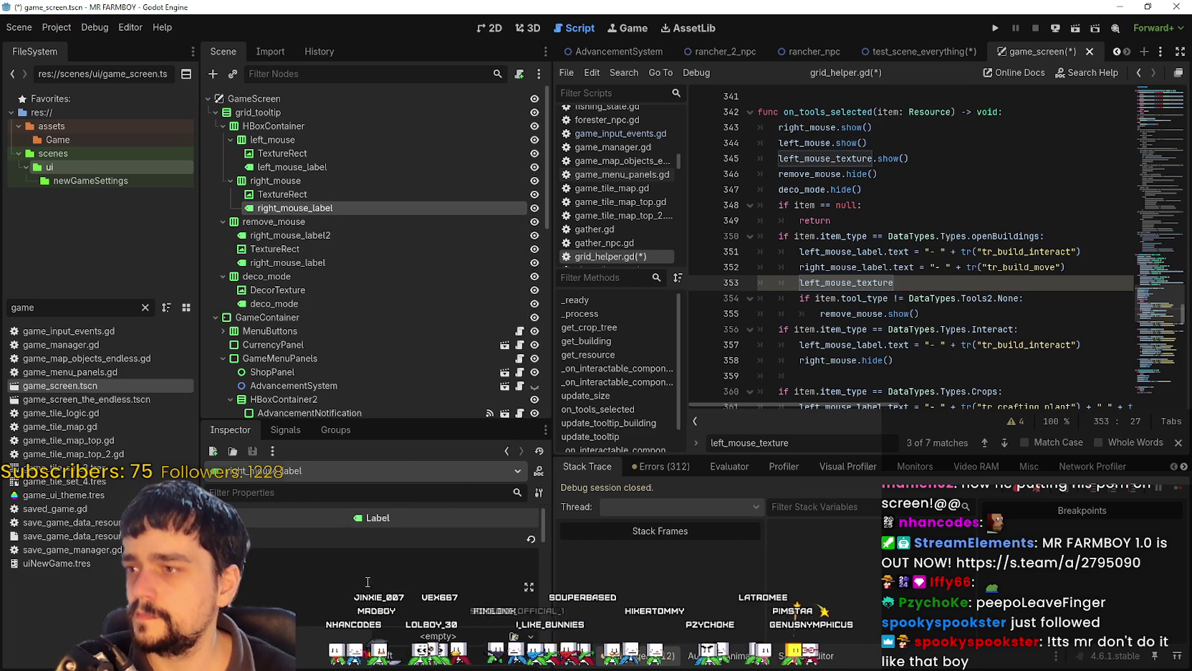
pyautogui.click(319, 193)
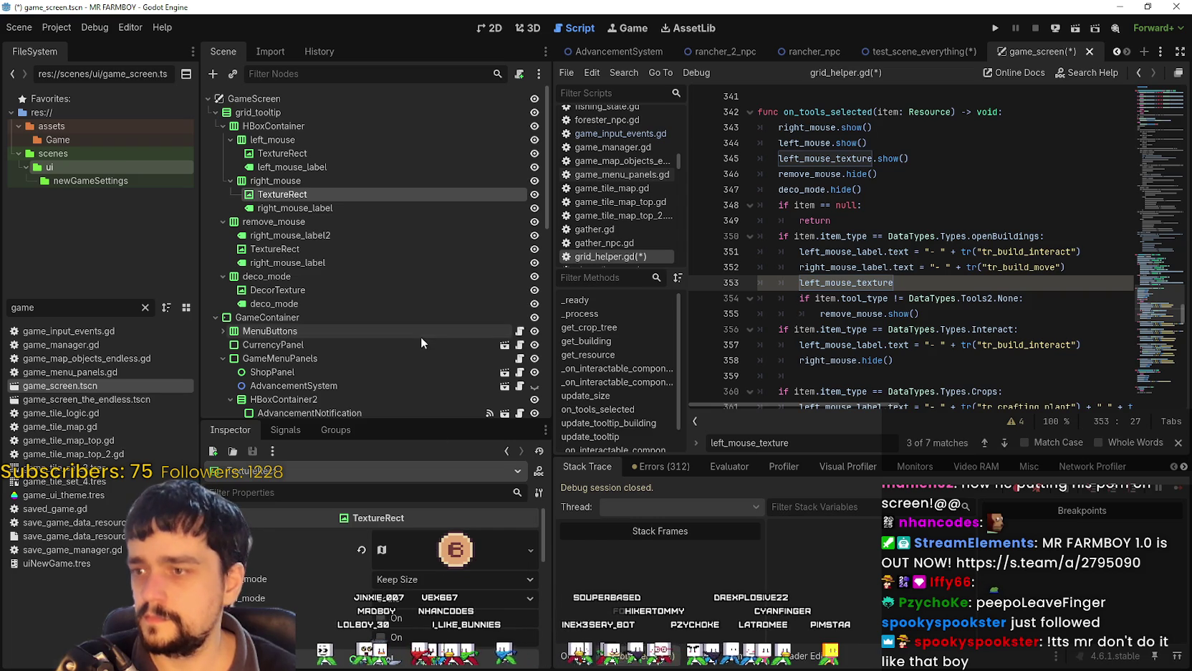
pyautogui.scroll(-3, 523, 335)
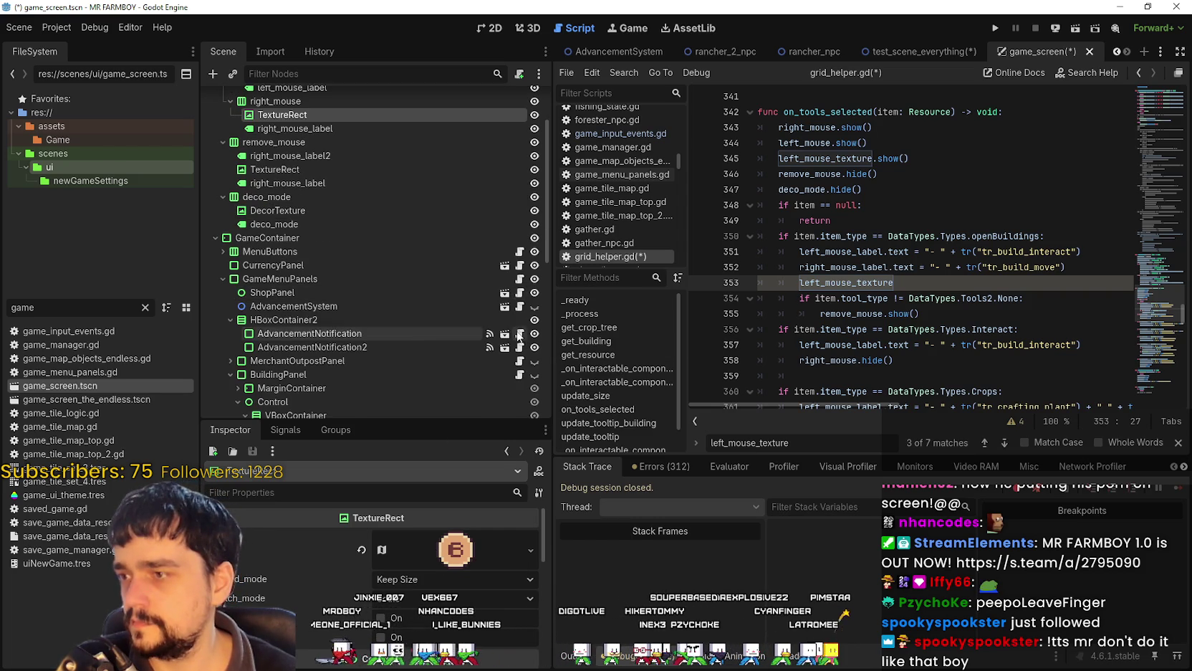
pyautogui.click(521, 279)
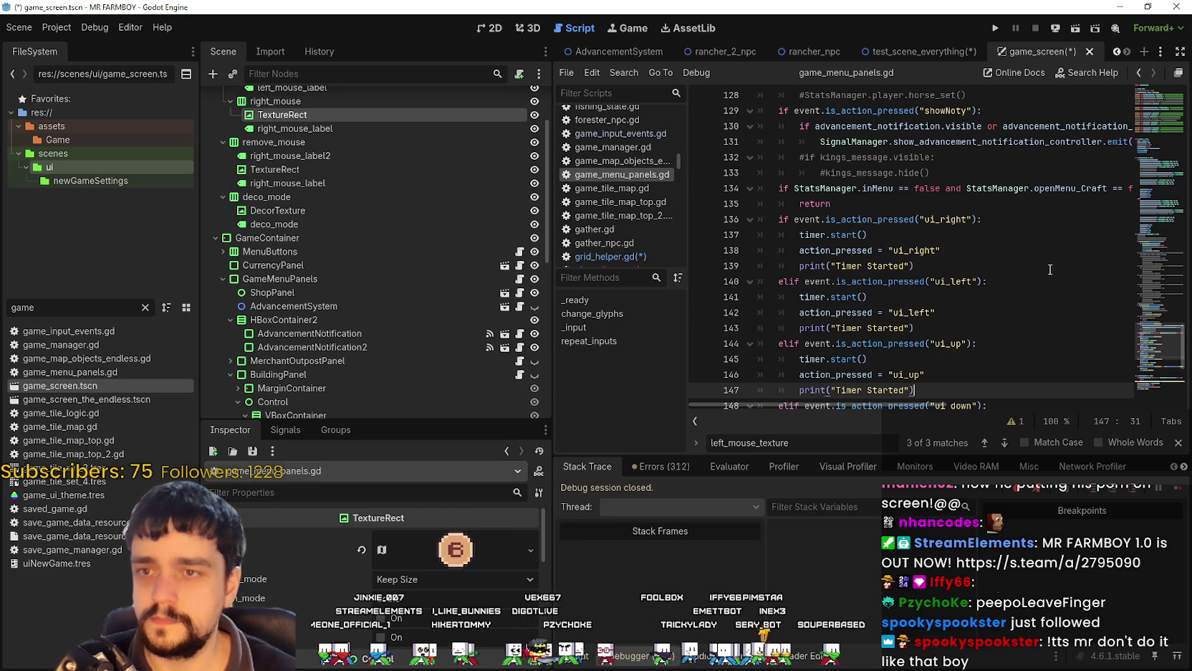
# Browse the _input code in game_menu_panels.gd, close the search bar, and enlarge the editor.
pyautogui.click(1046, 293)
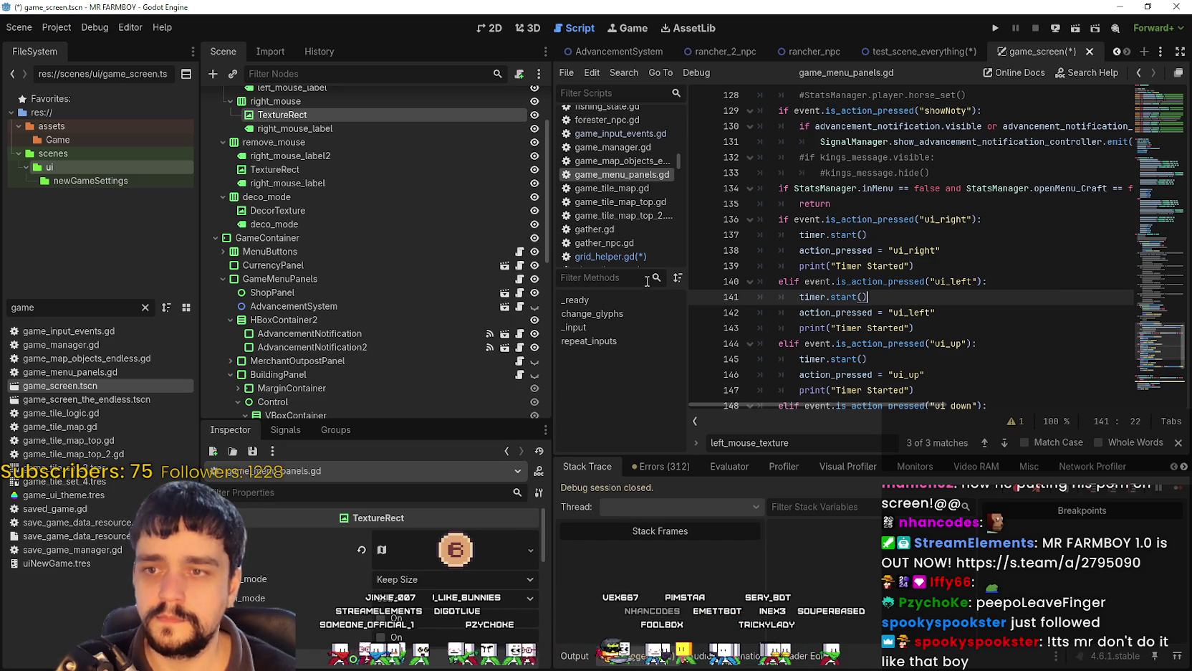
pyautogui.moveTo(555, 298); pyautogui.dragTo(472, 298)
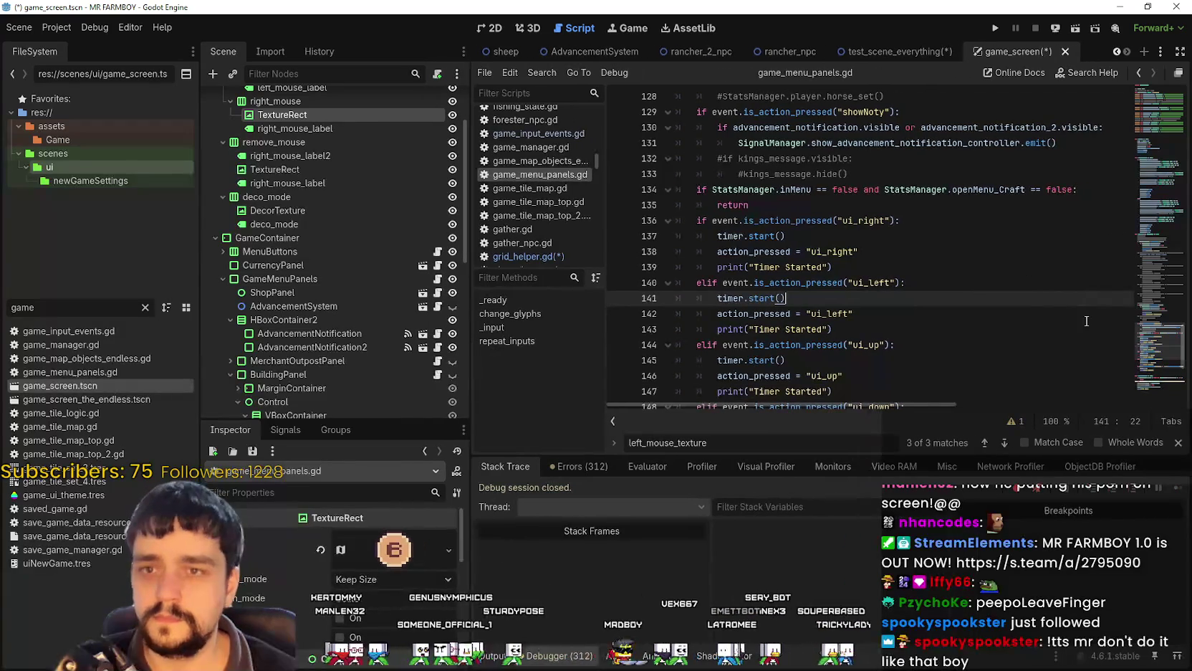
pyautogui.moveTo(1155, 337); pyautogui.dragTo(1159, 145)
pyautogui.moveTo(1157, 139)
pyautogui.mouseDown()
pyautogui.moveTo(1150, 177)
pyautogui.moveTo(1157, 99)
pyautogui.moveTo(1132, 161)
pyautogui.moveTo(1145, 237)
pyautogui.moveTo(1143, 222)
pyautogui.mouseUp()
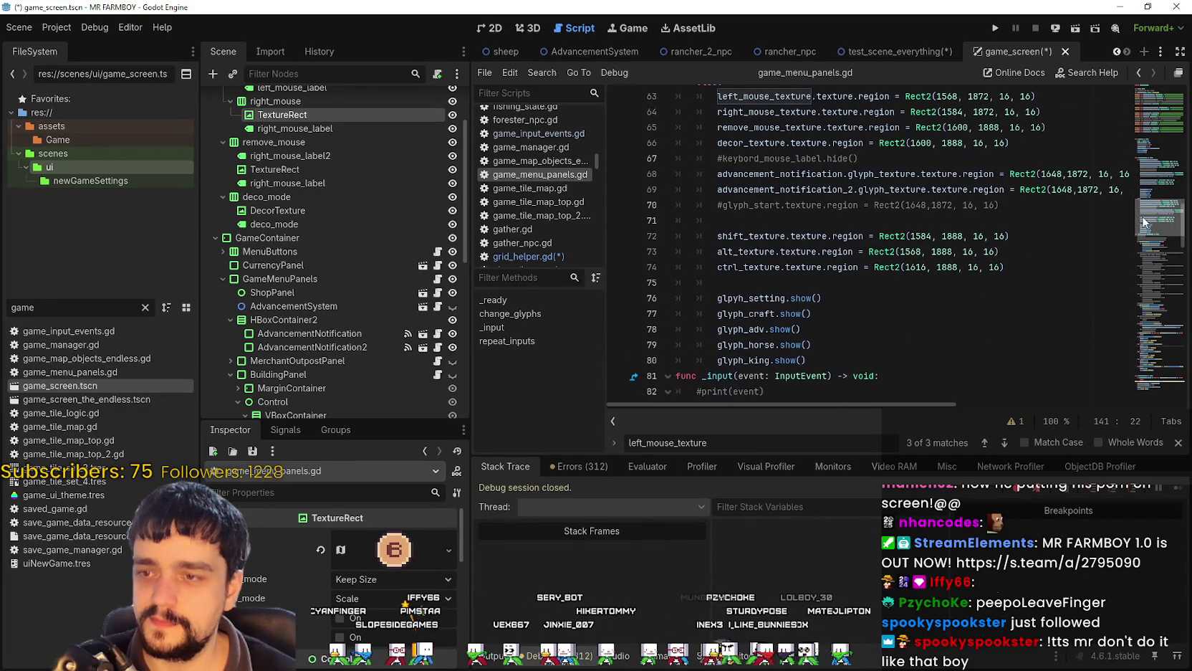
pyautogui.click(1177, 443)
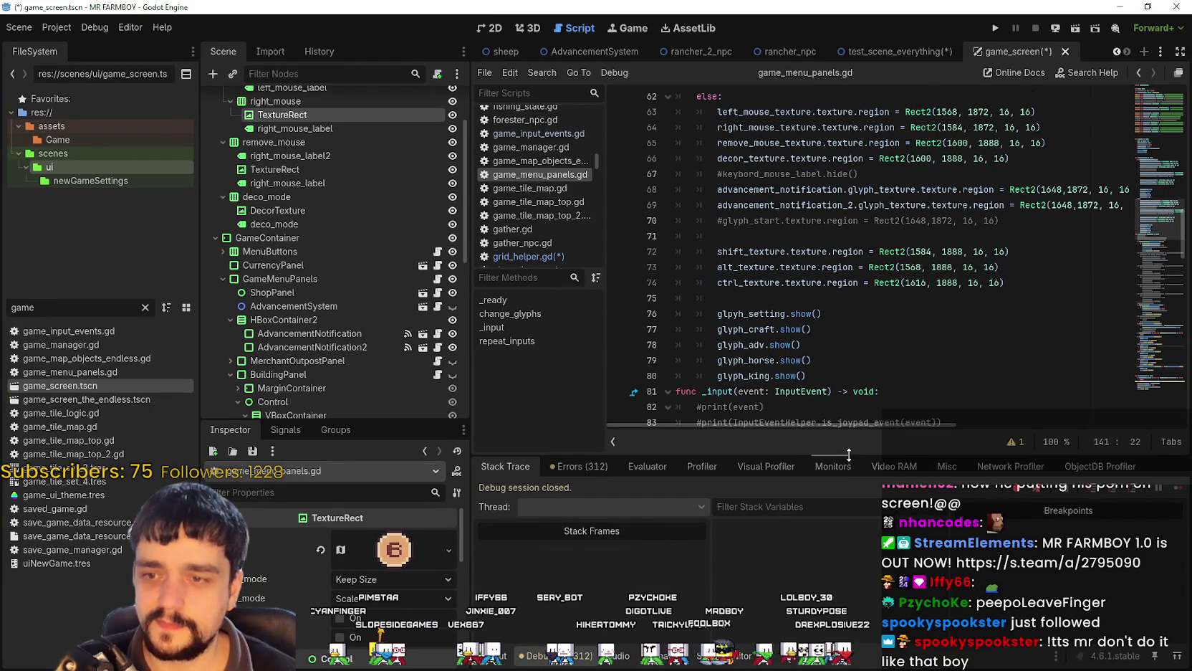
pyautogui.moveTo(850, 457); pyautogui.dragTo(847, 567)
pyautogui.scroll(5, 859, 336)
pyautogui.scroll(-5, 860, 336)
# Scroll up through change_glyphs past the shift_texture and alt_texture lines.
pyautogui.click(766, 313)
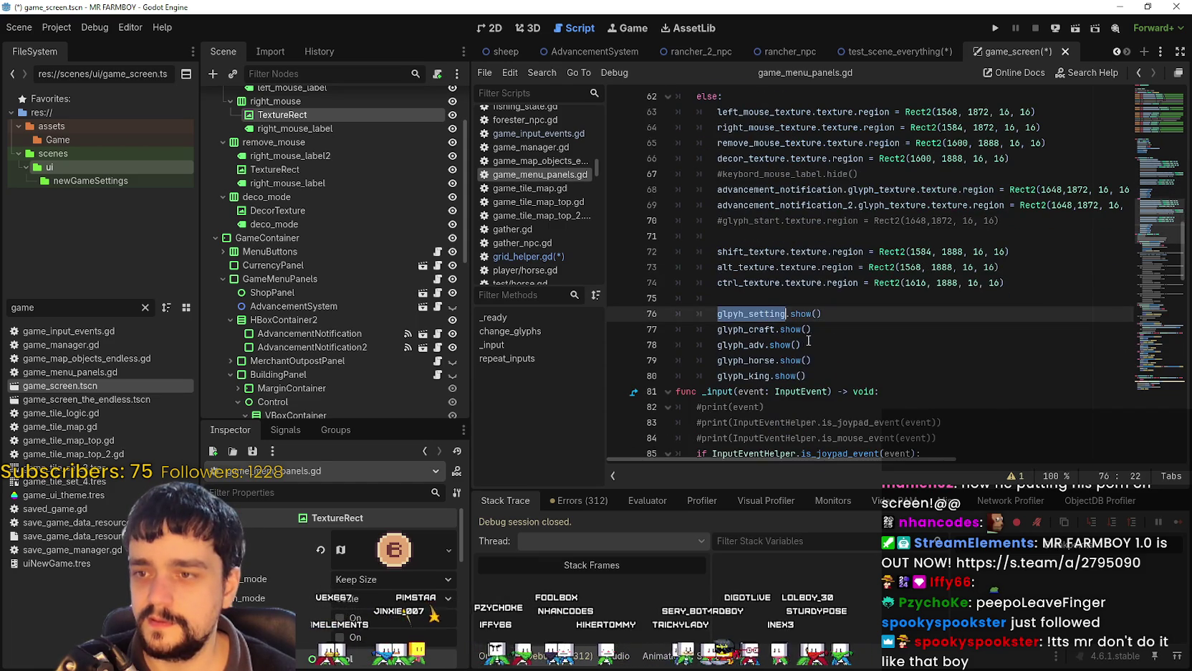
pyautogui.scroll(3, 808, 341)
pyautogui.click(728, 173)
pyautogui.scroll(3, 808, 283)
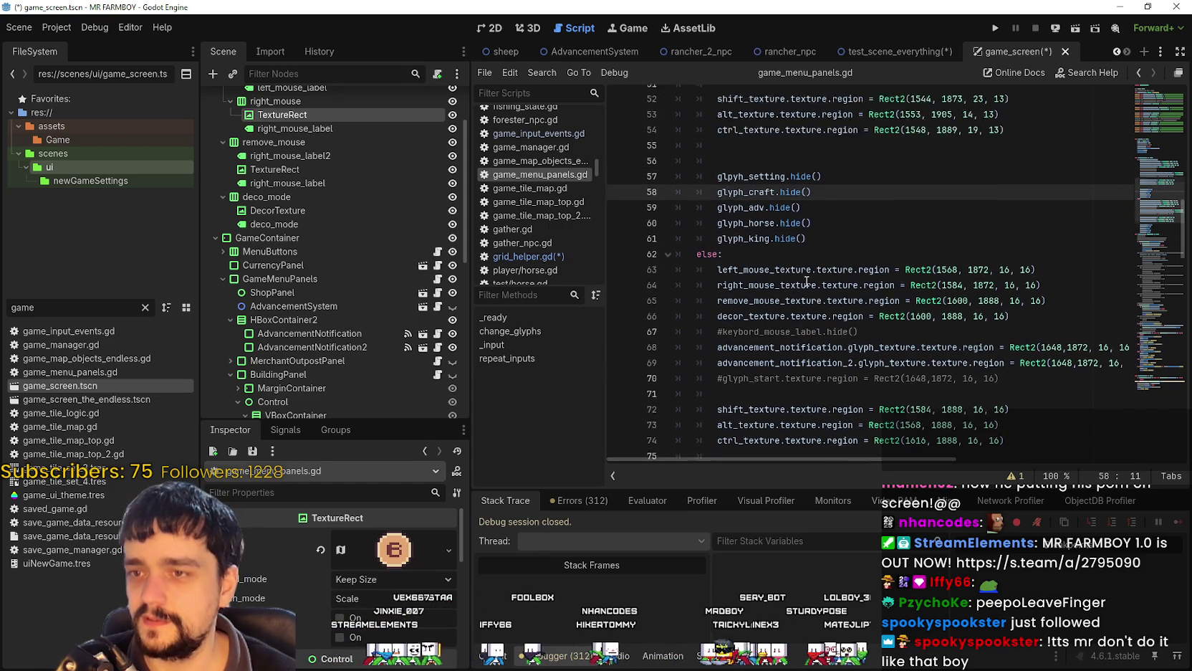
pyautogui.doubleClick(745, 221)
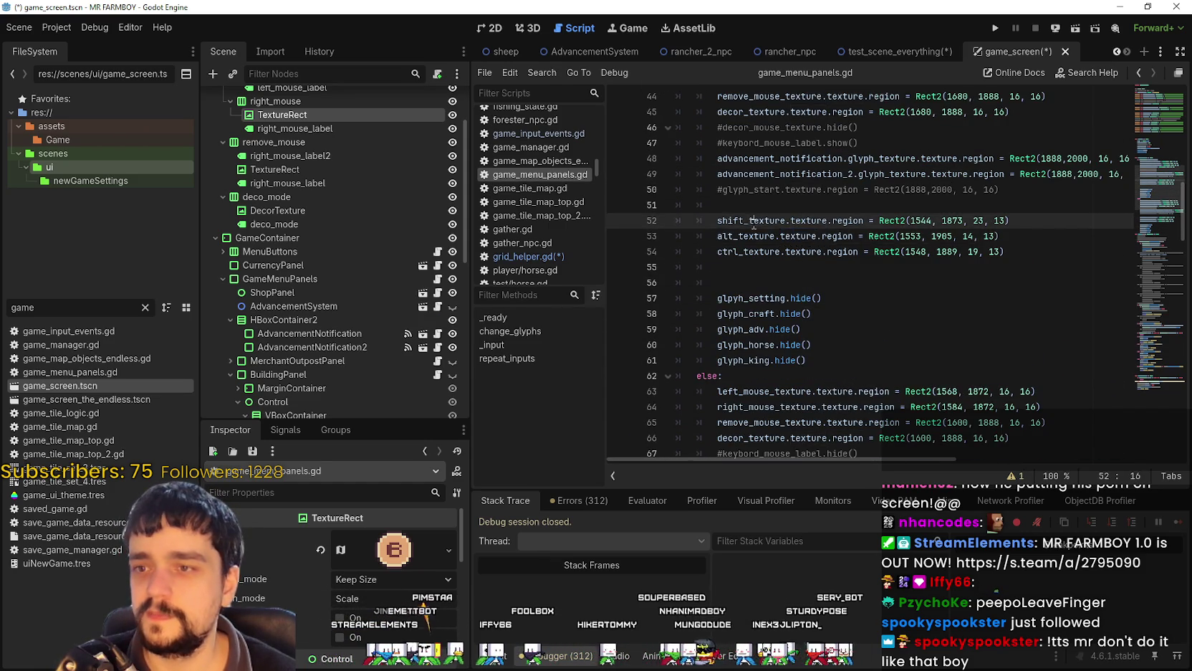
pyautogui.scroll(2, 745, 309)
pyautogui.scroll(3, 369, 321)
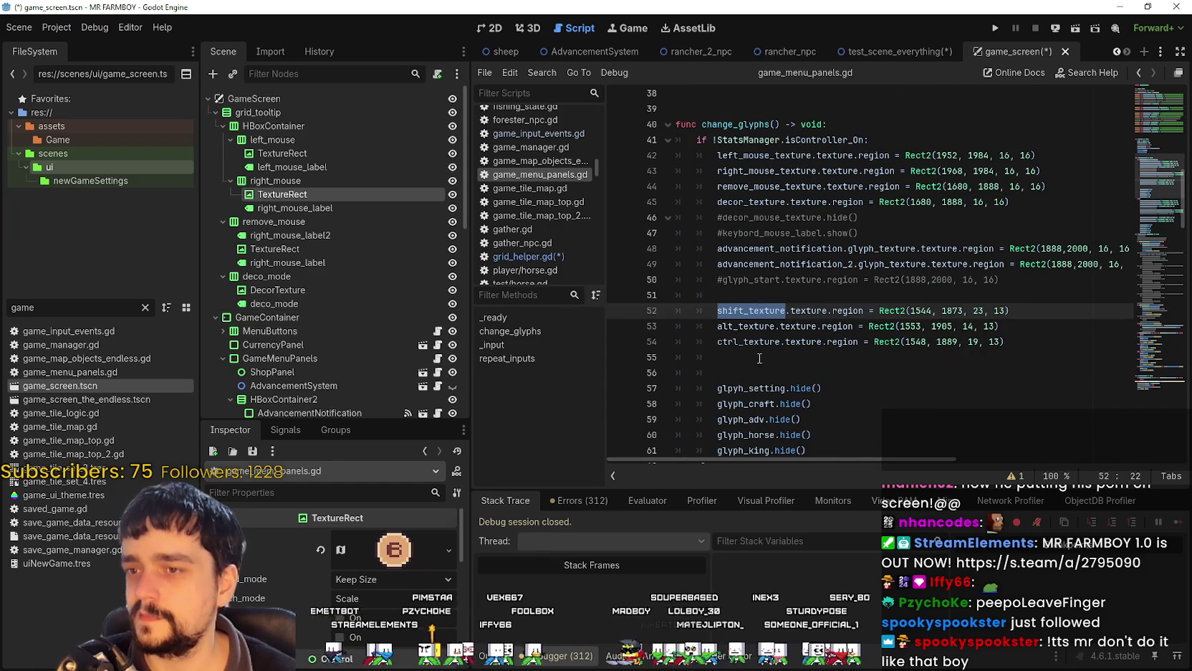
pyautogui.click(738, 326)
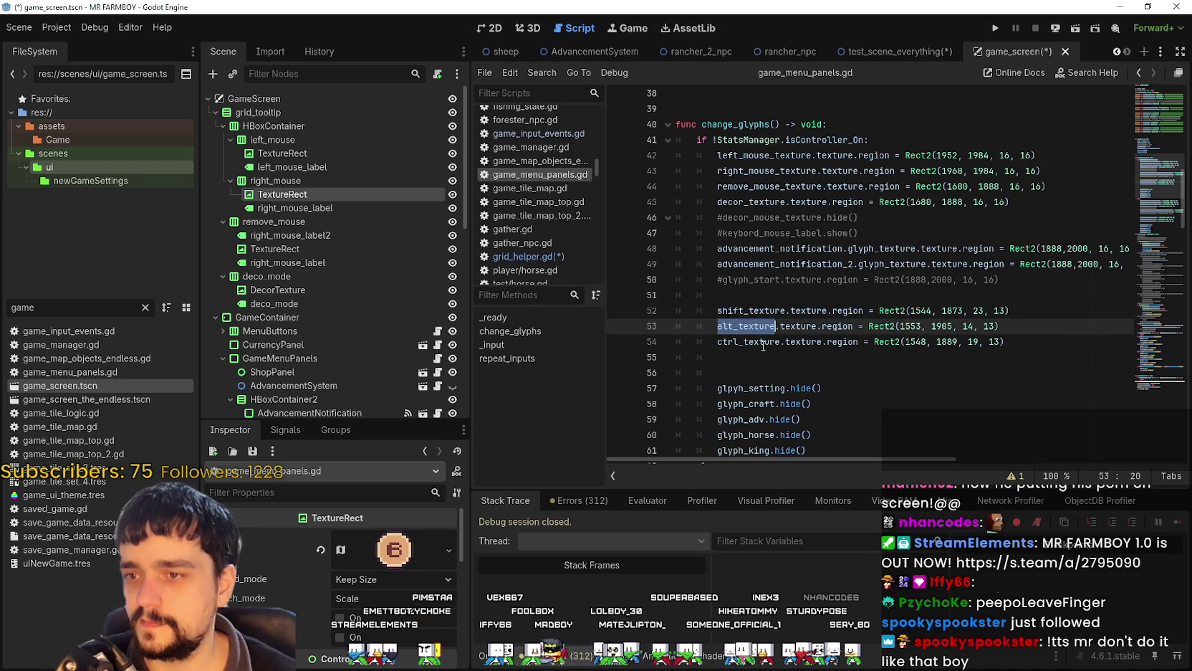
pyautogui.scroll(3, 860, 323)
# Select mouse texture region lines 42–44 for copying, then switch to test_scene_everything.
pyautogui.click(935, 310)
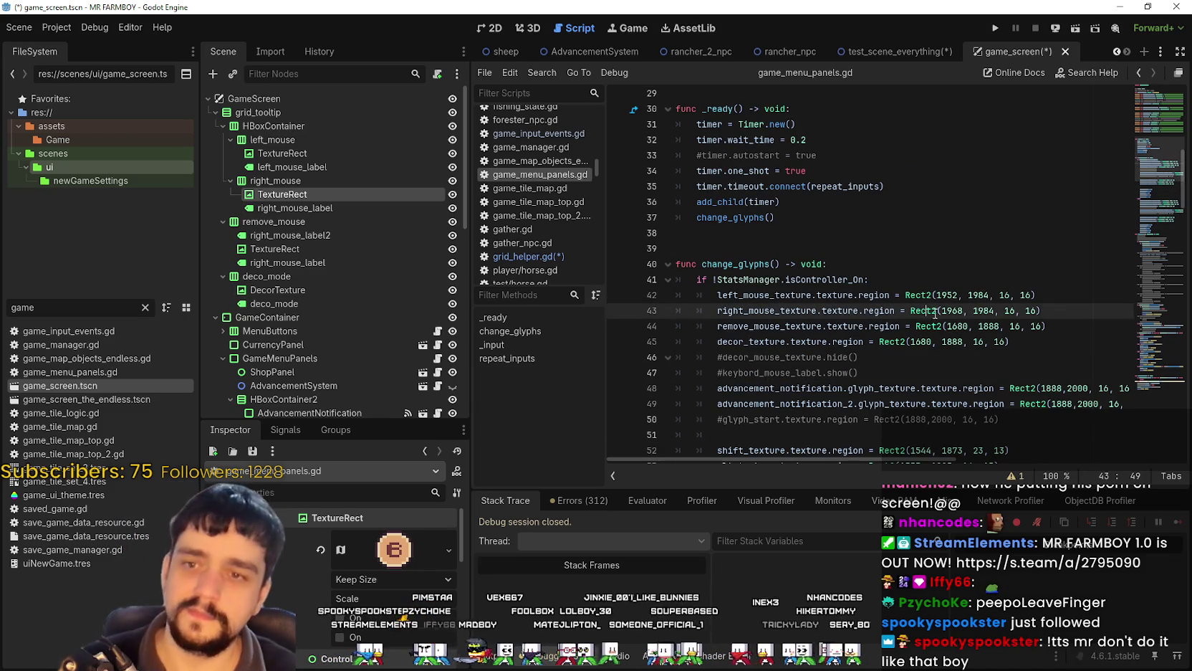
pyautogui.moveTo(1071, 324)
pyautogui.mouseDown()
pyautogui.moveTo(642, 297)
pyautogui.moveTo(637, 310)
pyautogui.moveTo(633, 296)
pyautogui.mouseUp()
pyautogui.hotkey('ctrl', 'c')
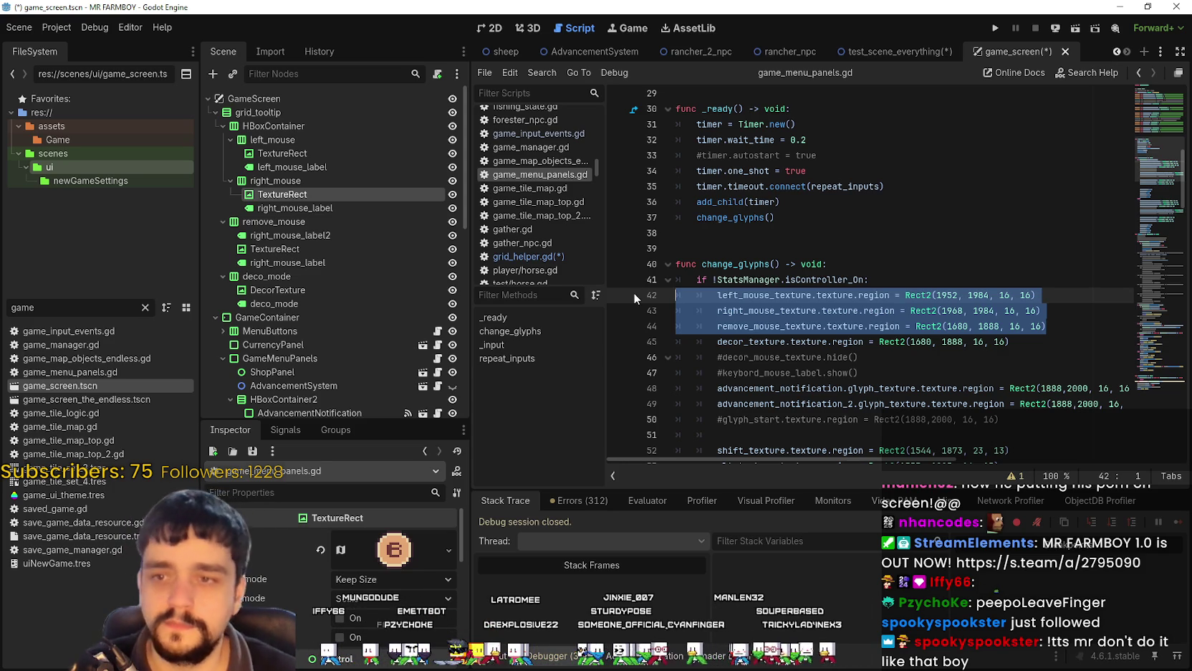
pyautogui.click(1077, 325)
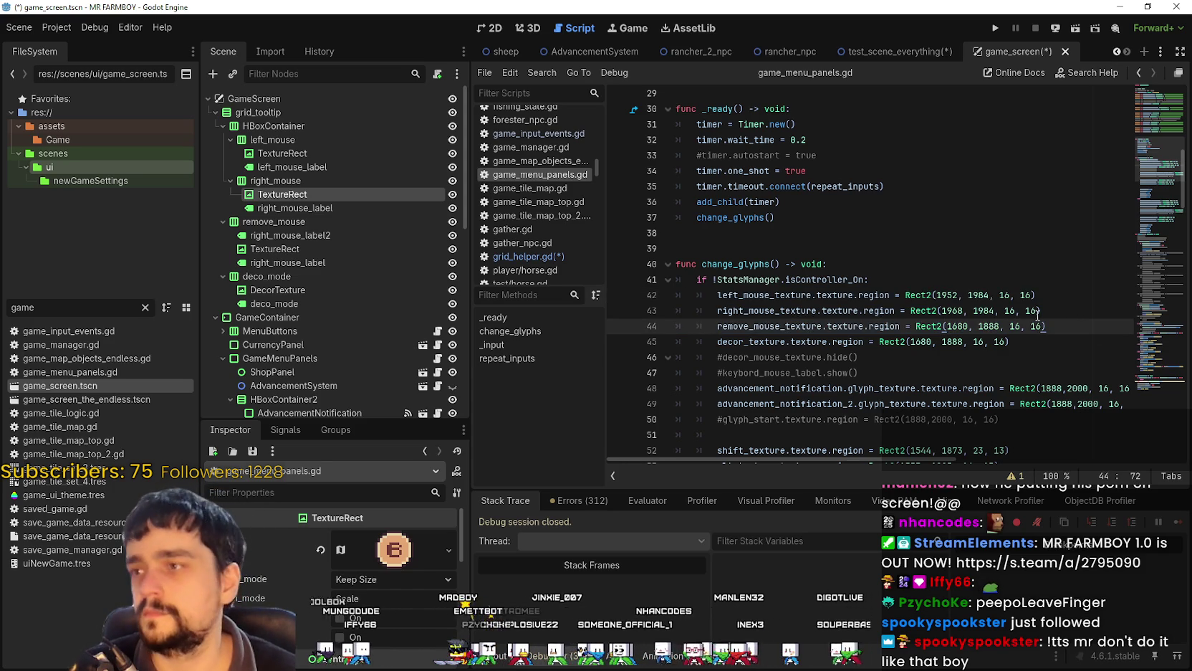
pyautogui.click(892, 53)
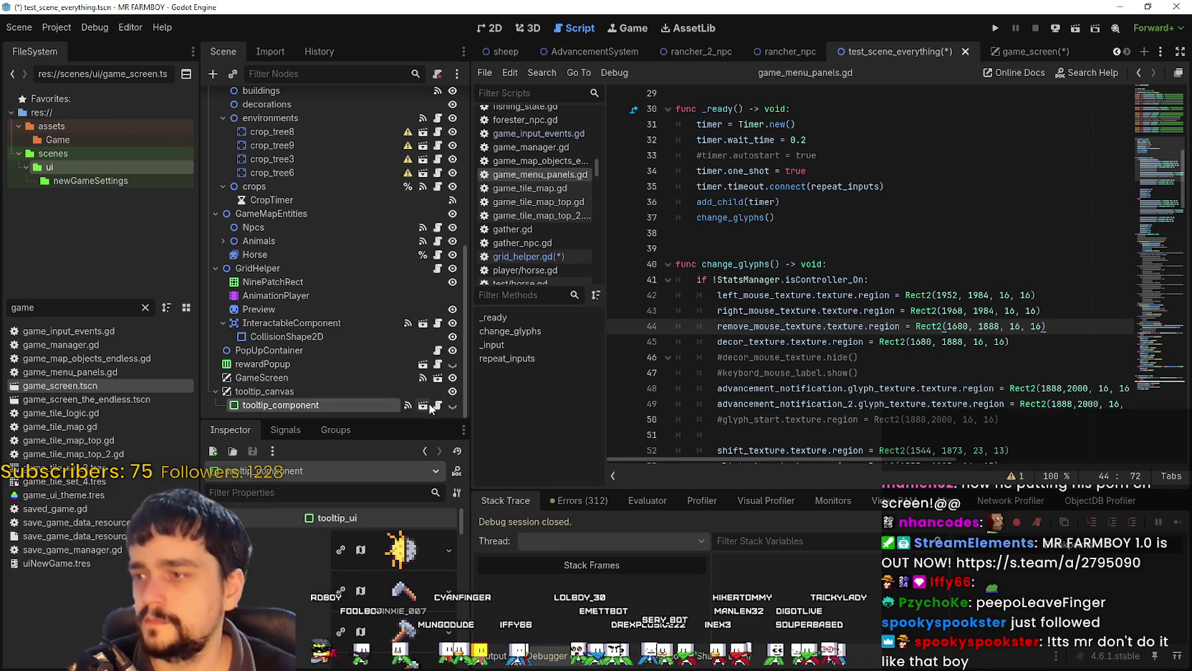
# Paste the three mouse texture region lines into GridHelper and clear the stray left_mouse_texture text.
pyautogui.click(438, 269)
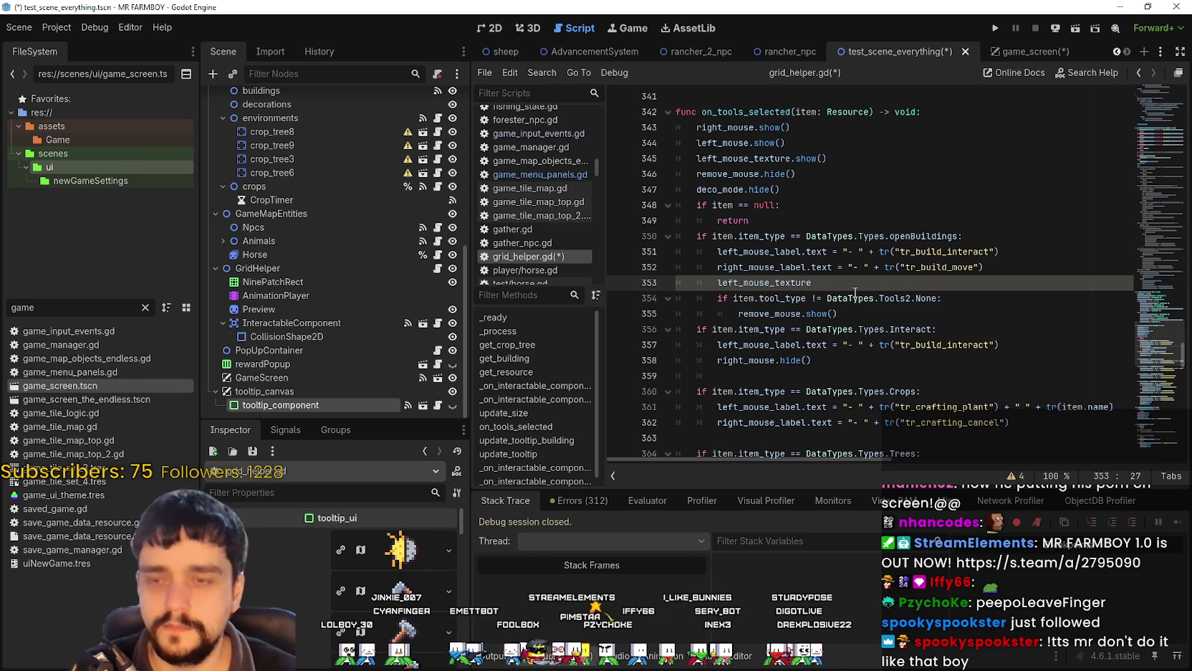
pyautogui.hotkey('ctrl', 'v')
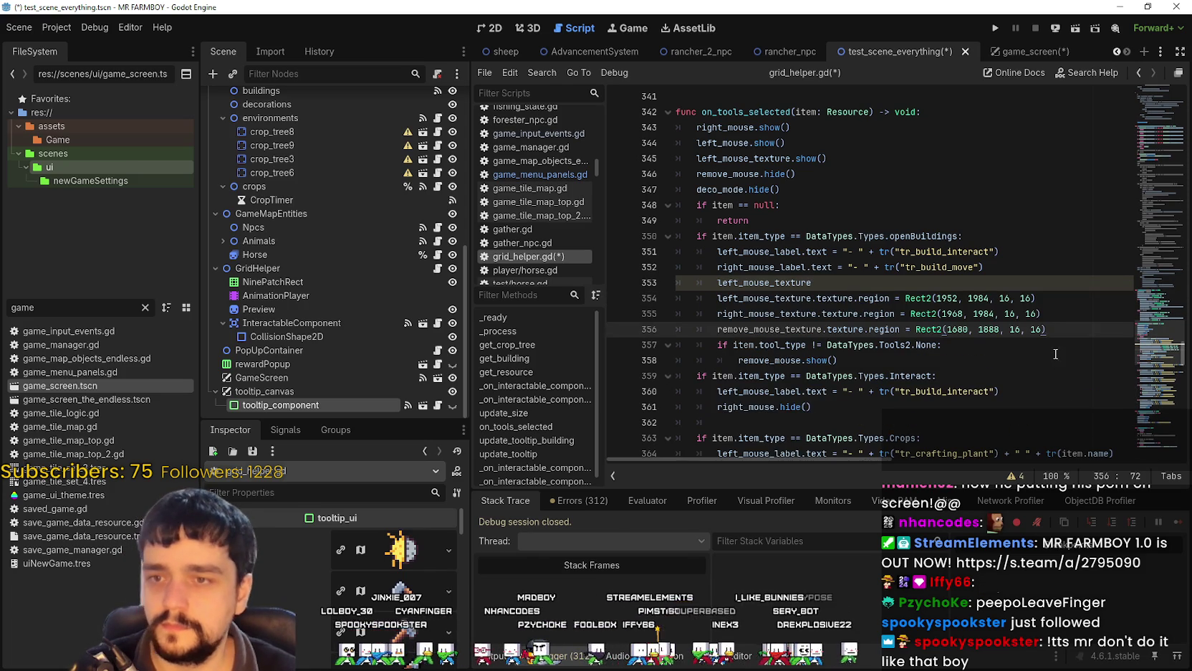
pyautogui.press('Return')
pyautogui.click(860, 281)
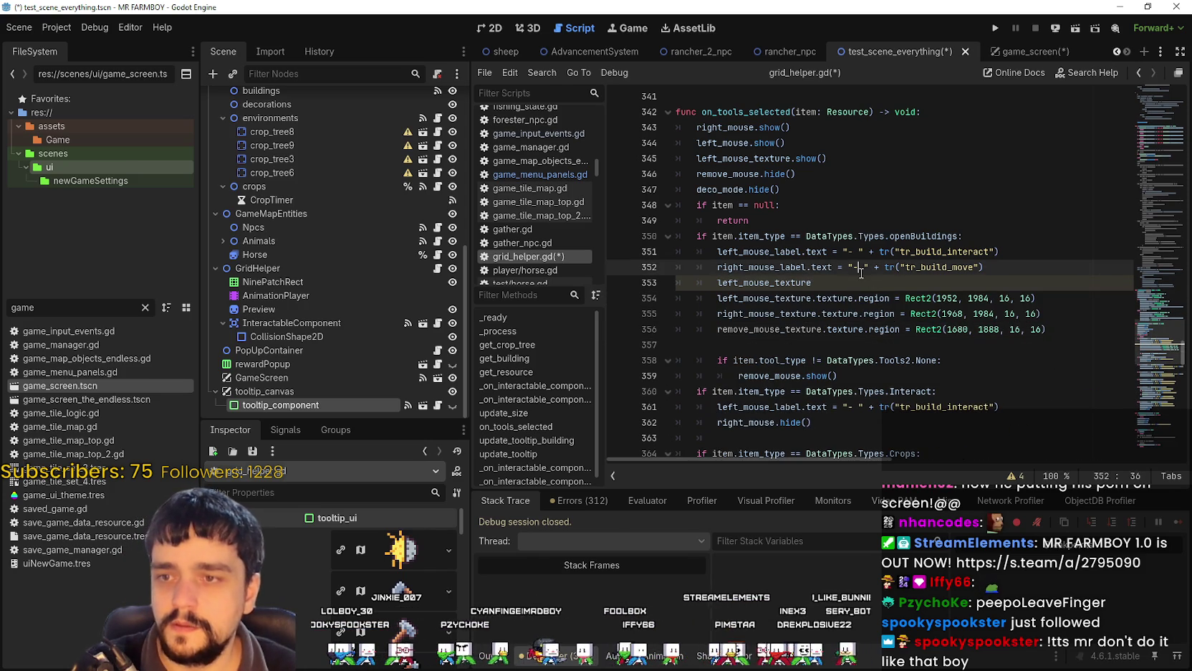
pyautogui.moveTo(860, 278)
pyautogui.mouseDown()
pyautogui.moveTo(717, 266)
pyautogui.moveTo(670, 283)
pyautogui.mouseUp()
pyautogui.press('BackSpace')
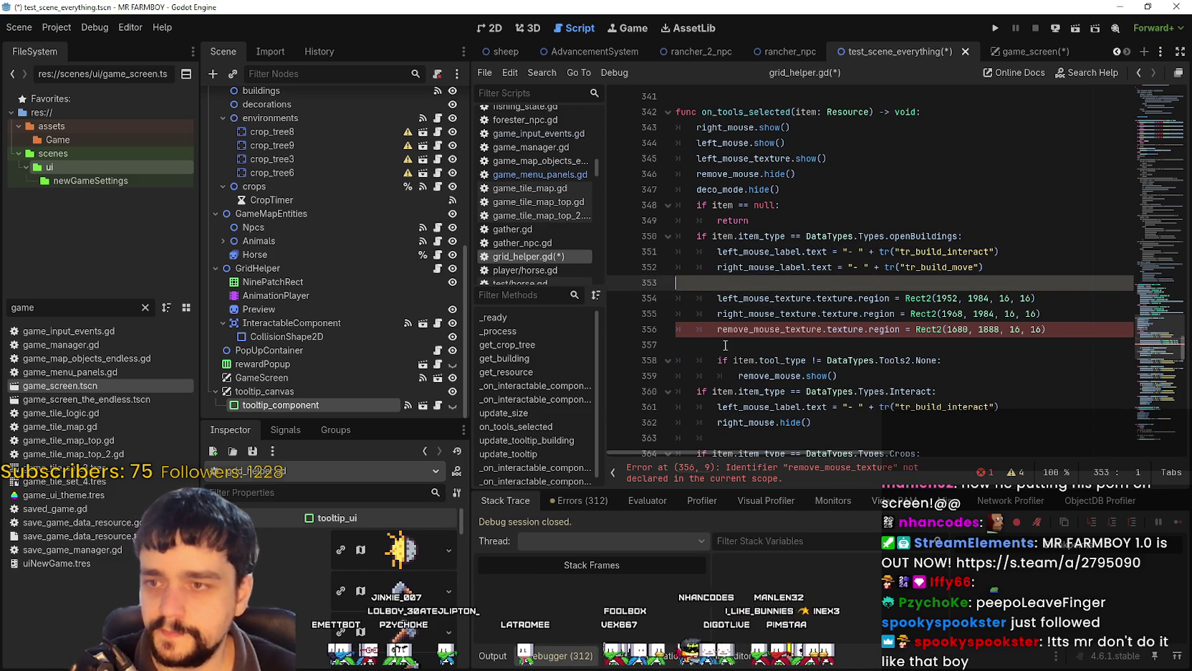
# Delete the remove_mouse_texture region line, keeping only the left and right mouse region lines.
pyautogui.moveTo(1050, 329); pyautogui.dragTo(658, 332)
pyautogui.moveTo(1050, 329); pyautogui.dragTo(717, 329)
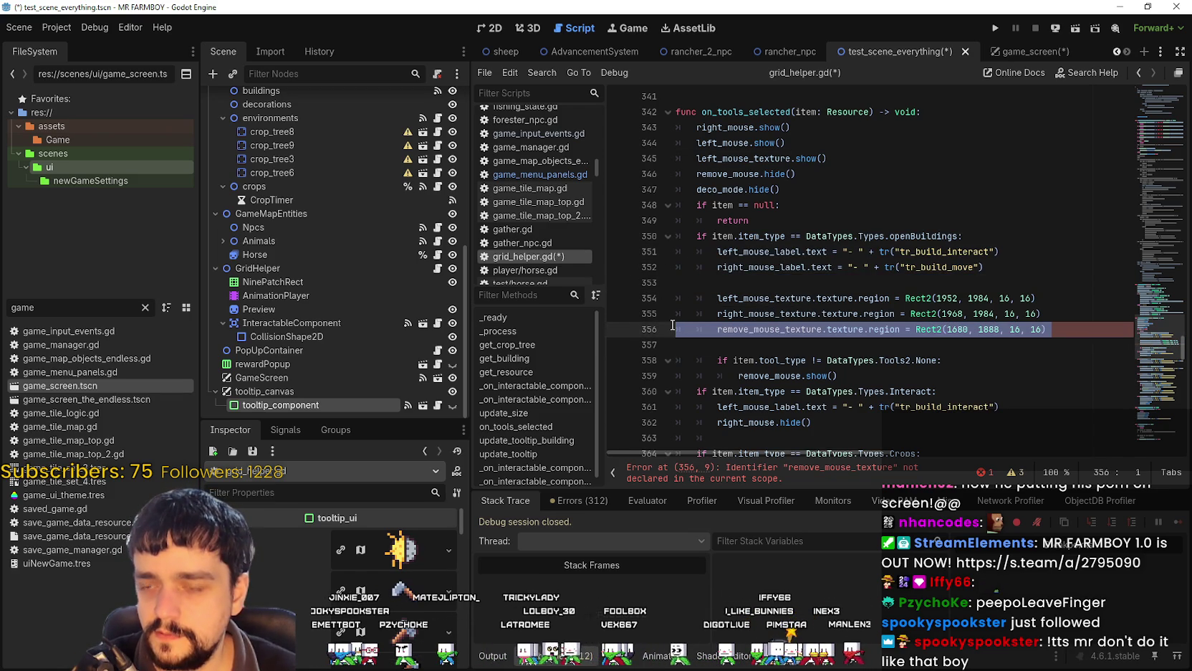
pyautogui.press('BackSpace')
pyautogui.press('BackSpace')
pyautogui.press('BackSpace')
pyautogui.click(735, 286)
pyautogui.doubleClick(738, 298)
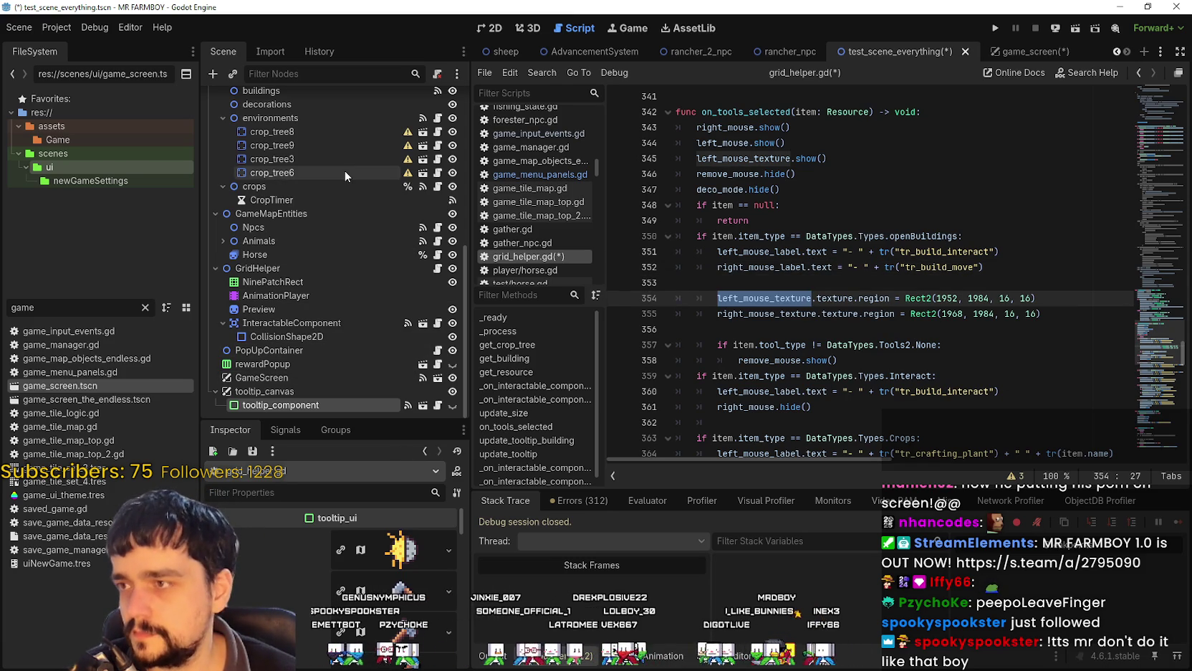
pyautogui.click(1032, 51)
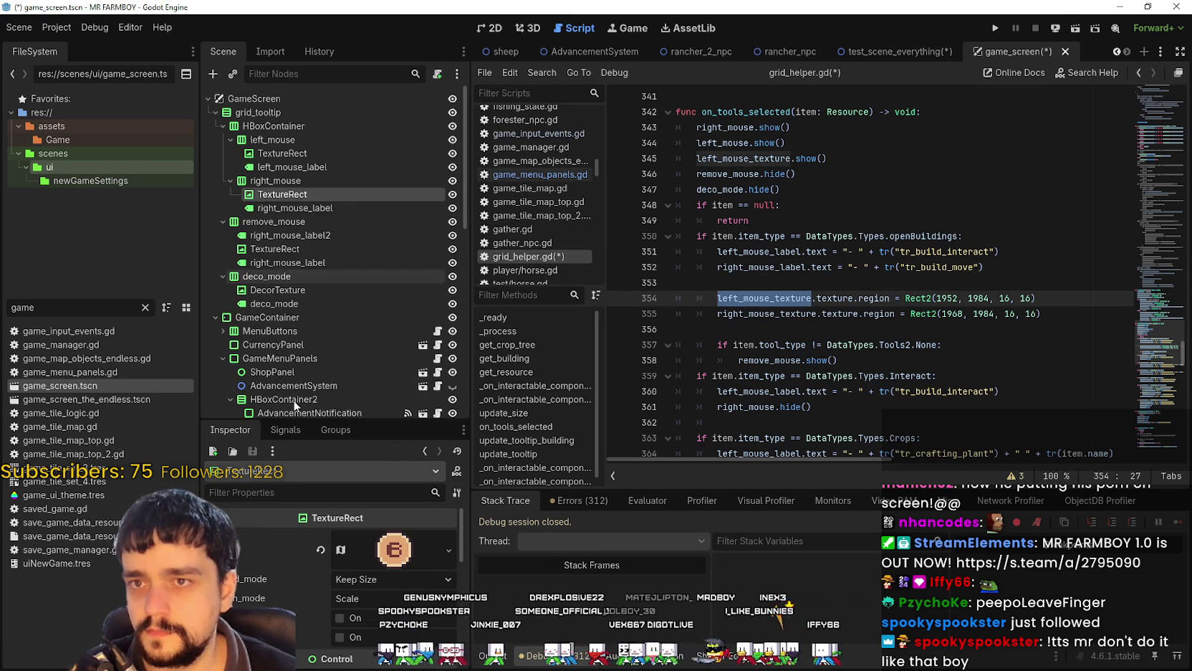
# Inspect the remove_mouse TextureRect's AtlasTexture to read its region (y 1888, 16 px tall).
pyautogui.click(310, 263)
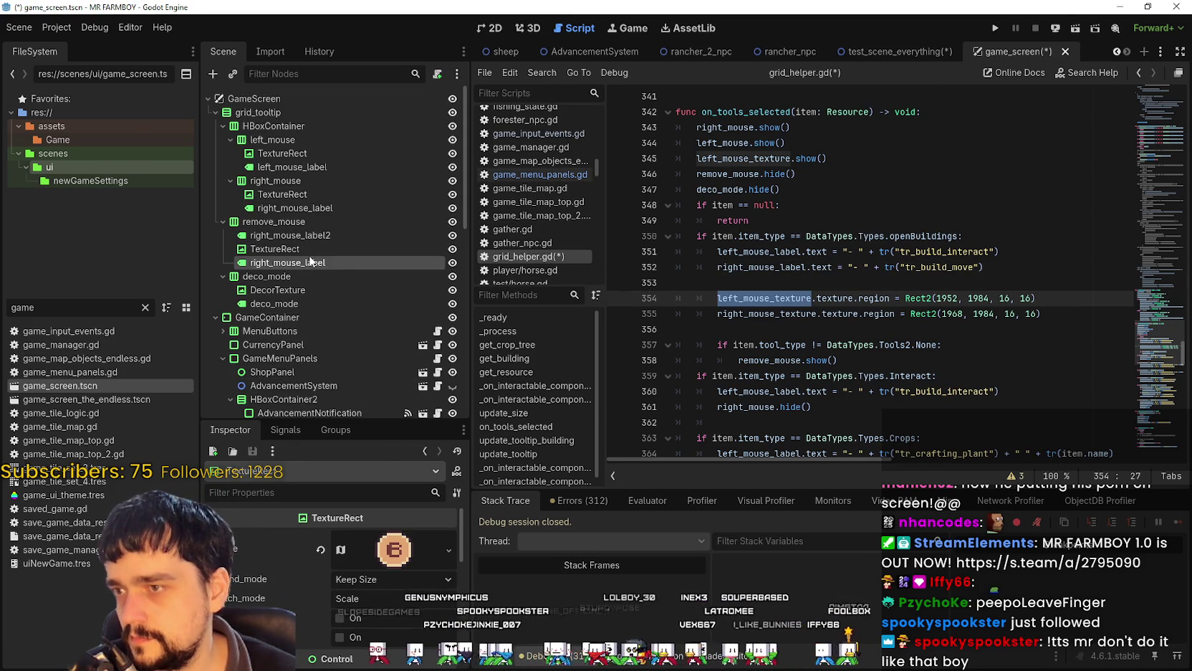
pyautogui.click(298, 237)
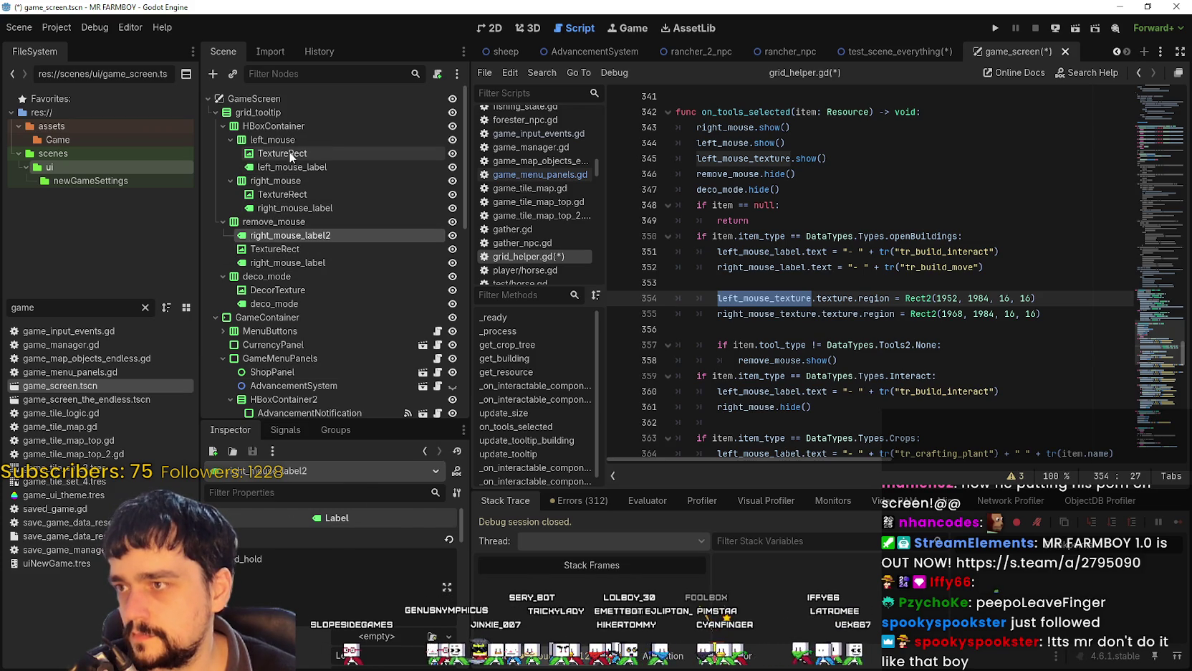
pyautogui.click(288, 194)
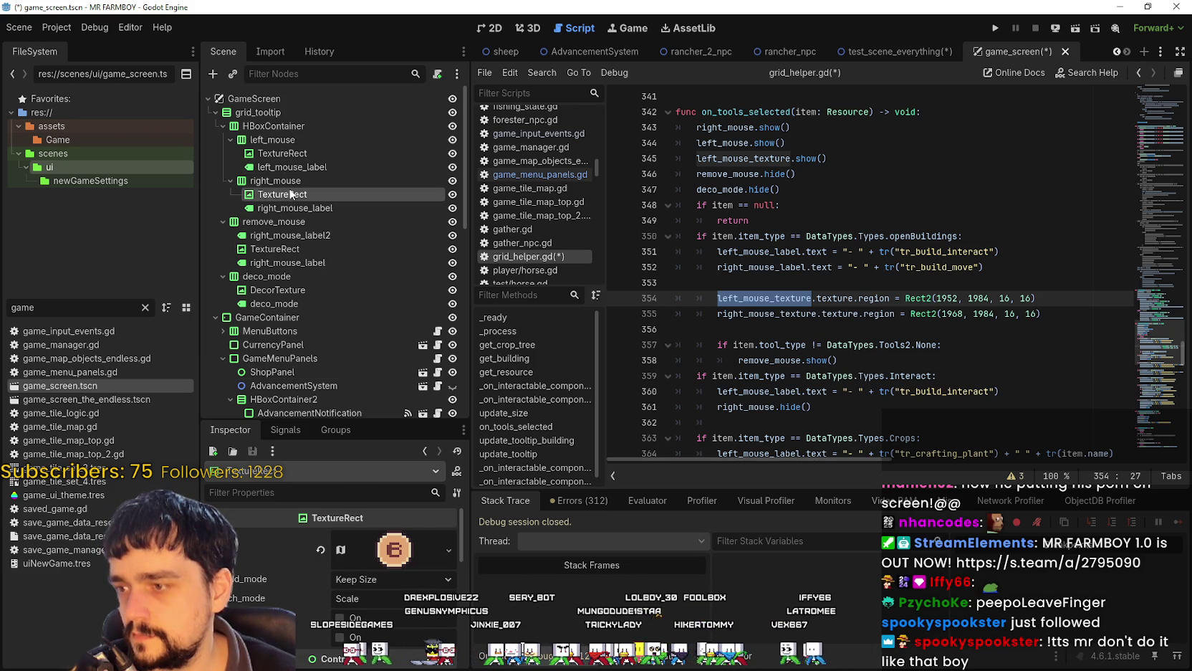
pyautogui.click(296, 248)
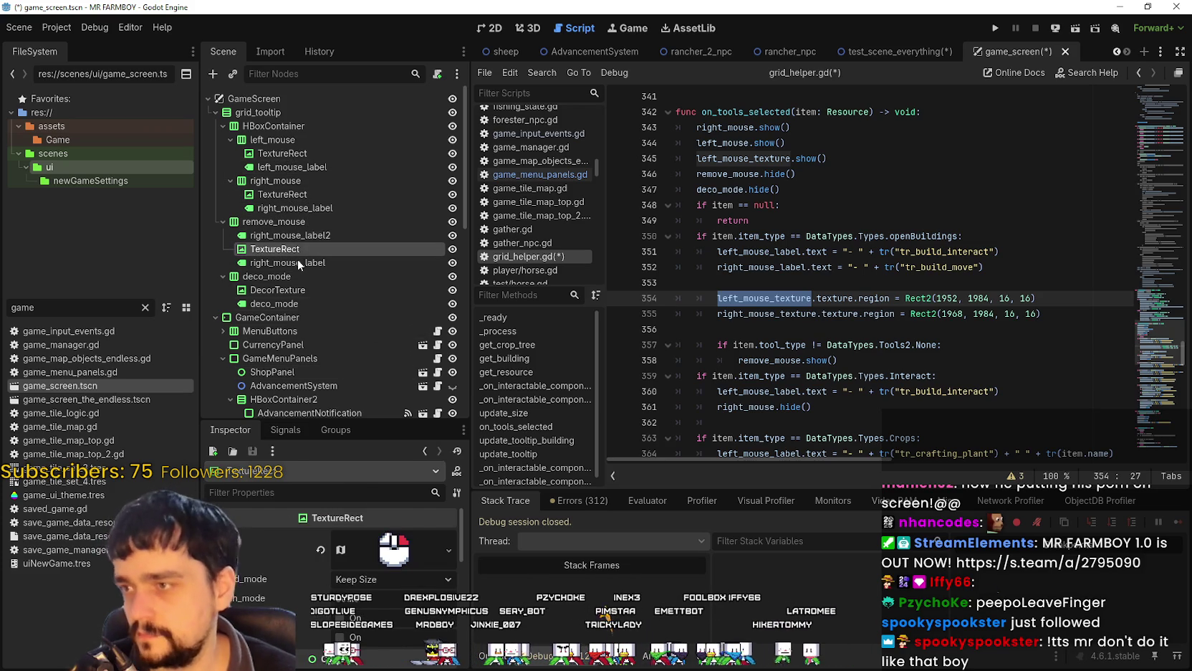
pyautogui.click(394, 549)
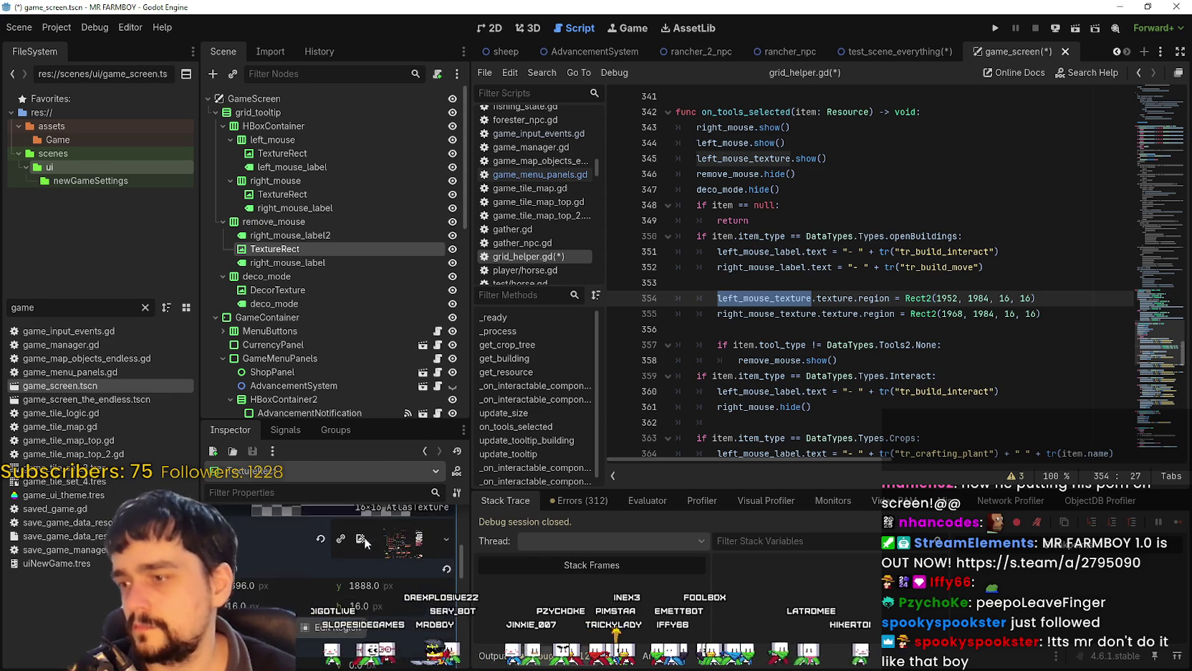
pyautogui.scroll(-2, 391, 561)
pyautogui.click(984, 300)
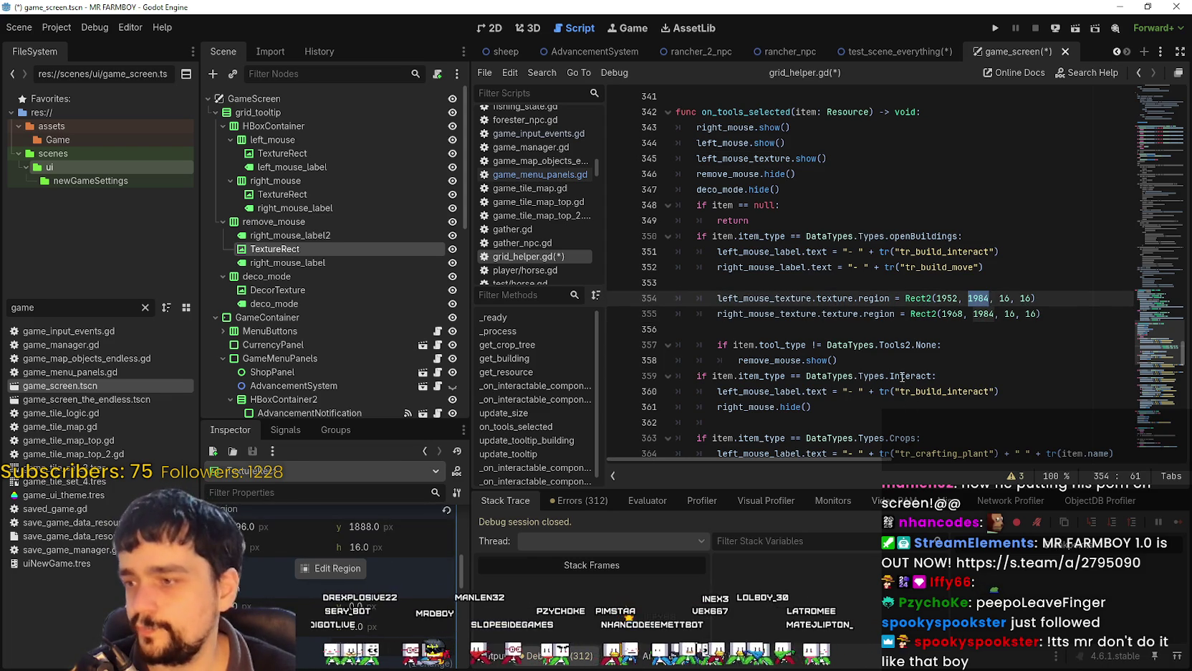
# Change line 354's left_mouse_texture region values to Rect2(1696, 1888, 16, 16).
pyautogui.moveTo(903, 376)
pyautogui.write('16')
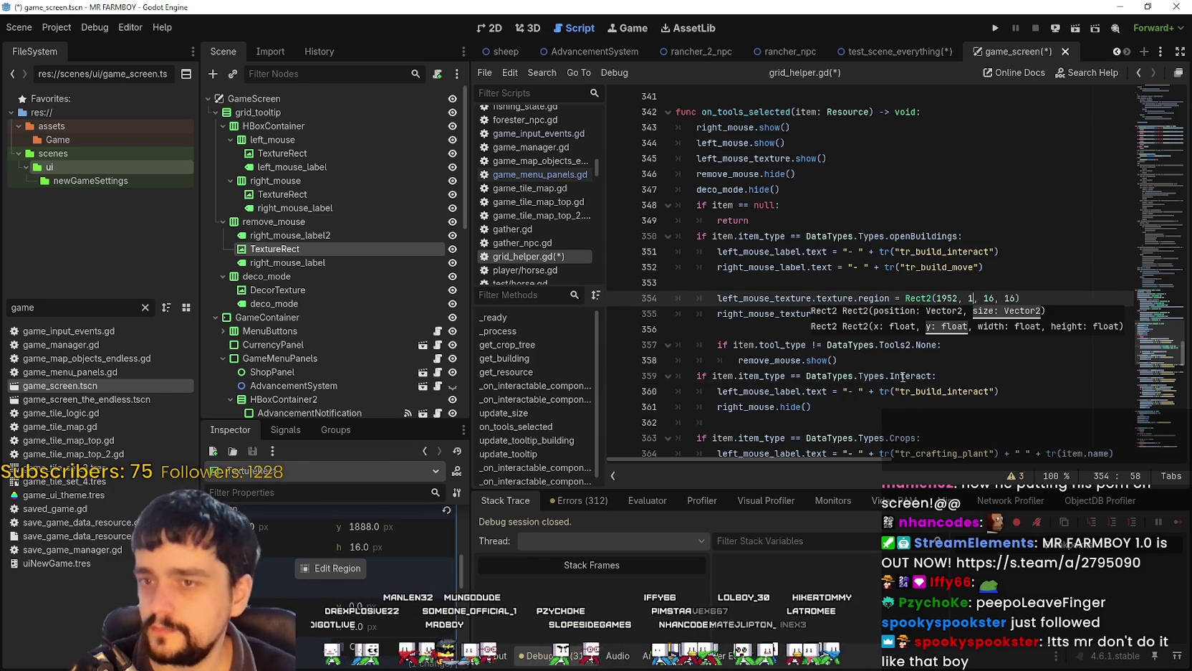
pyautogui.write('96')
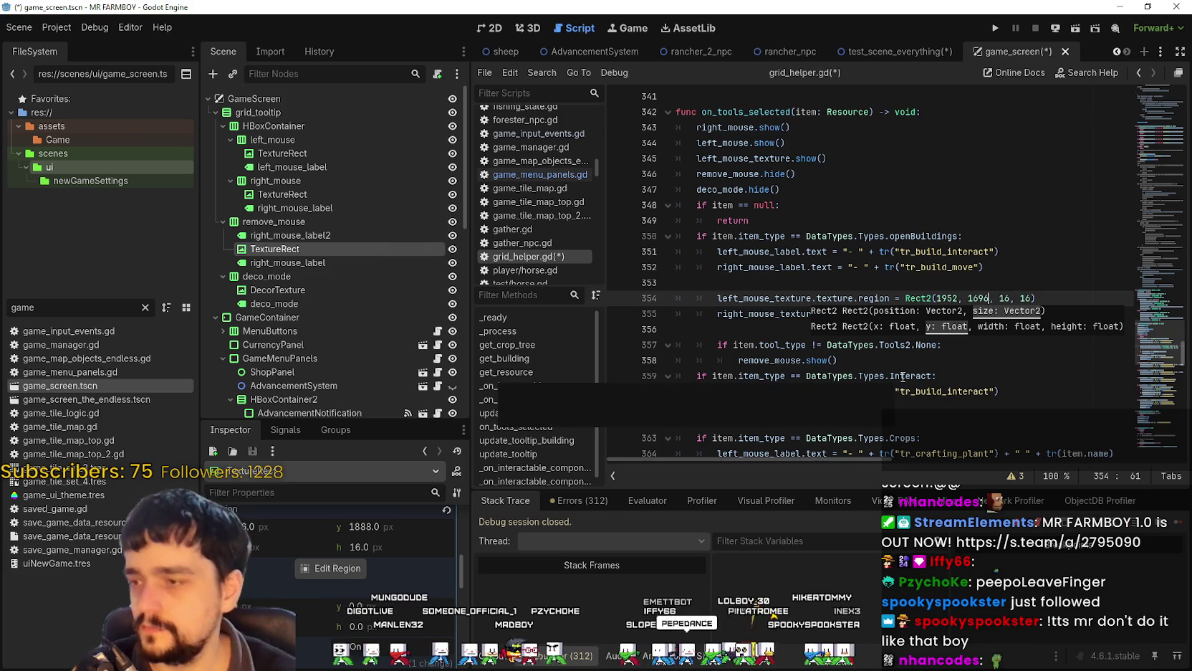
pyautogui.doubleClick(954, 298)
pyautogui.write('696')
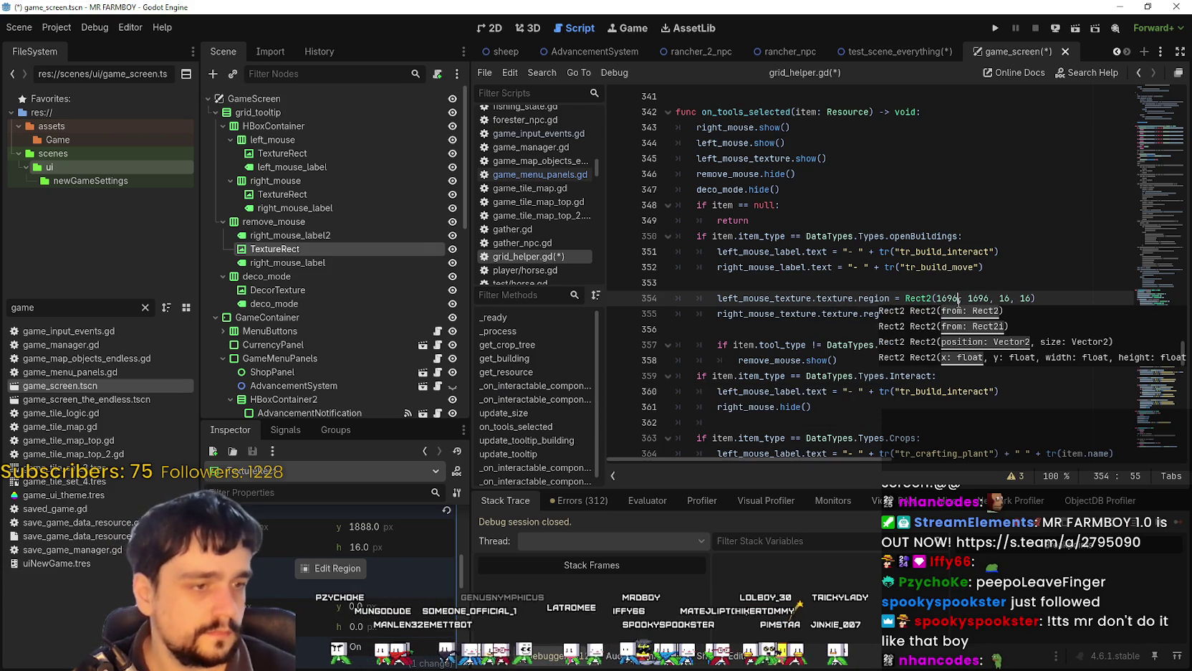
pyautogui.doubleClick(973, 298)
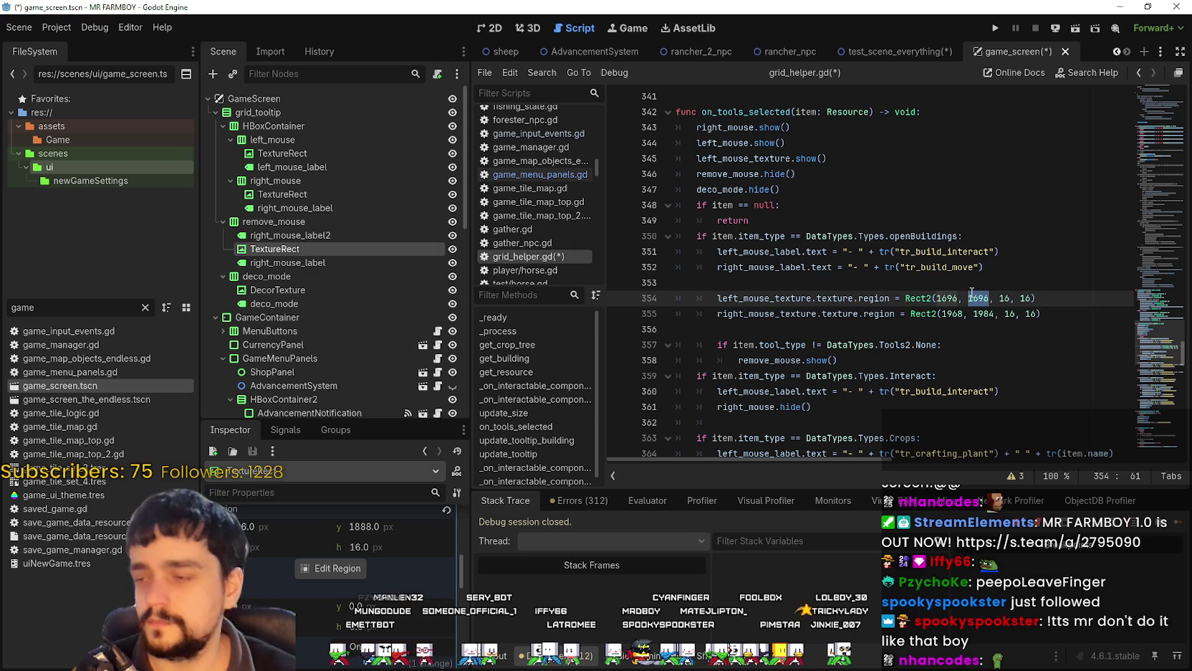
pyautogui.write('1')
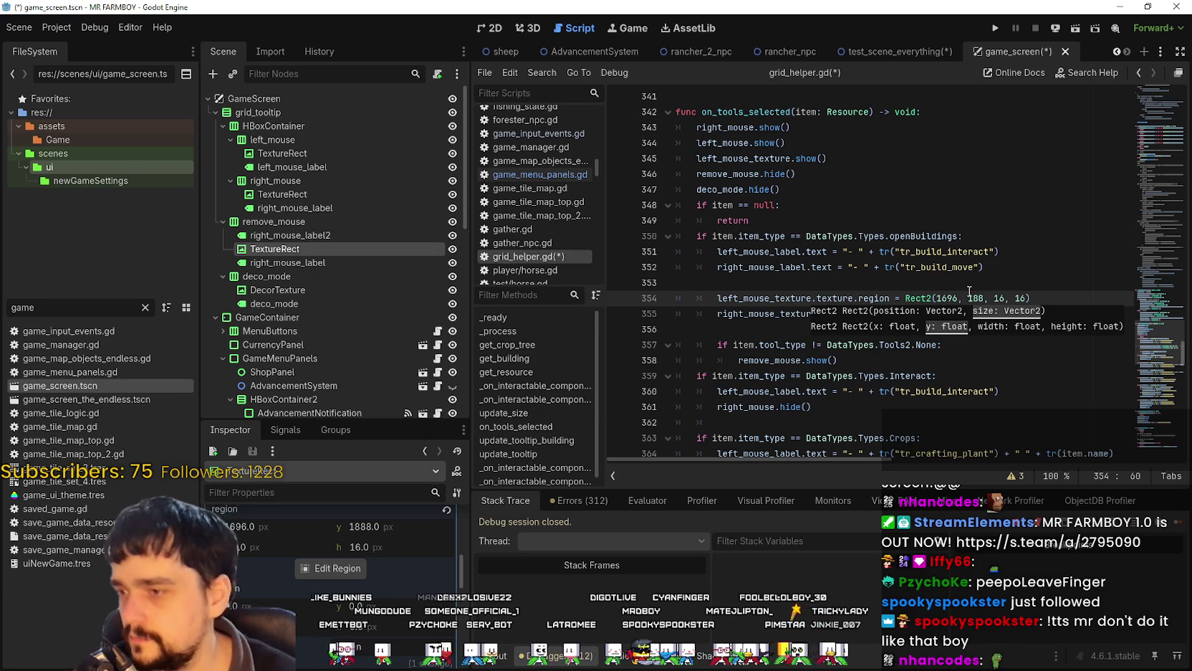
pyautogui.click(967, 286)
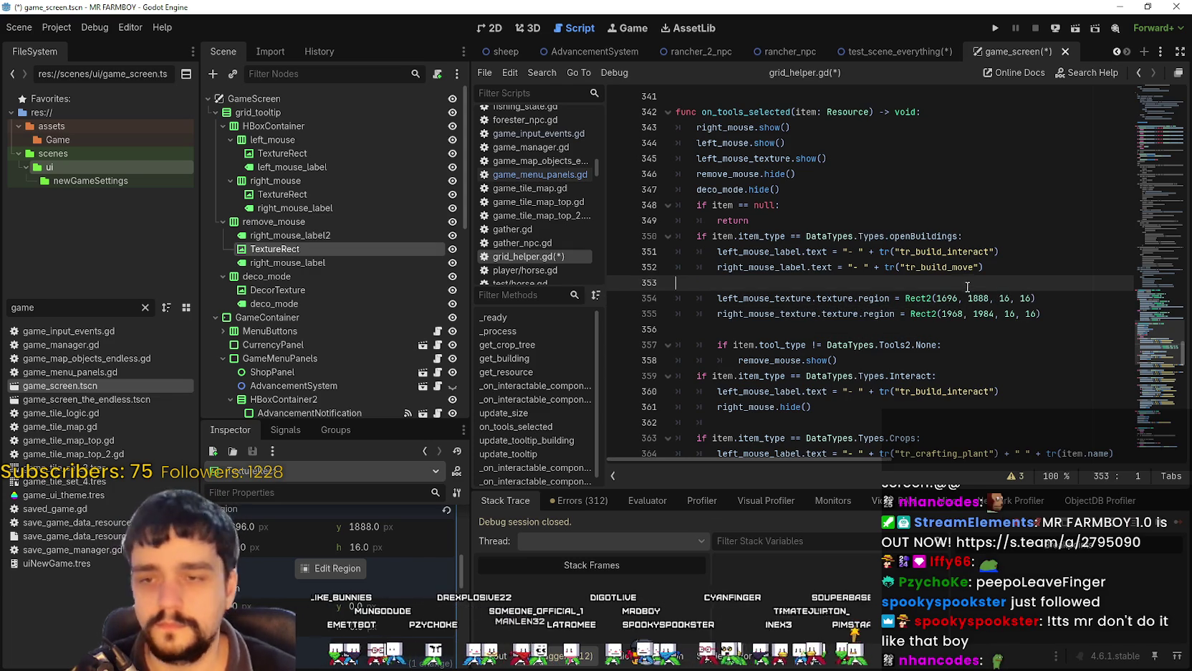
pyautogui.click(880, 316)
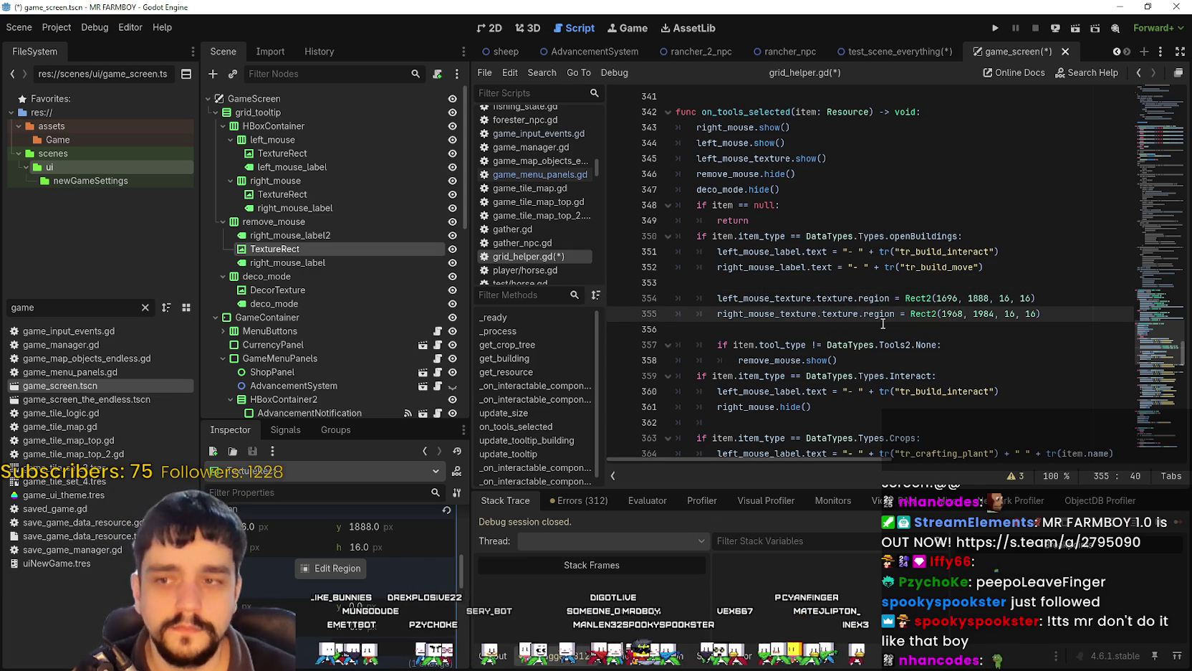
pyautogui.click(873, 341)
pyautogui.click(867, 334)
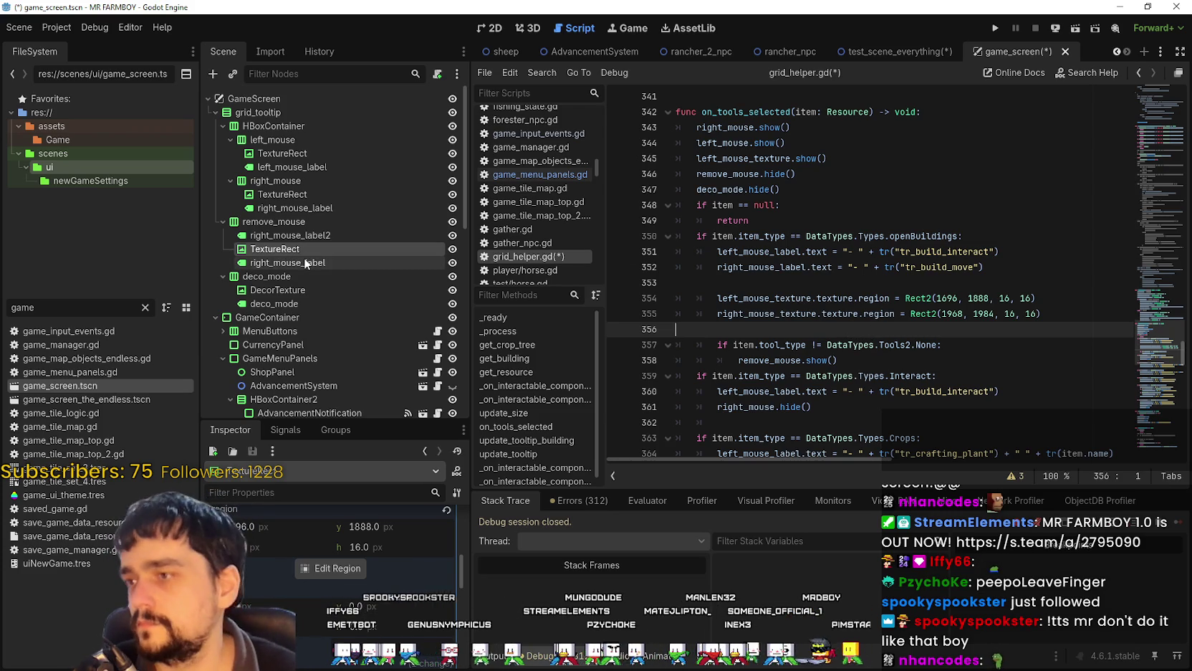
pyautogui.click(302, 289)
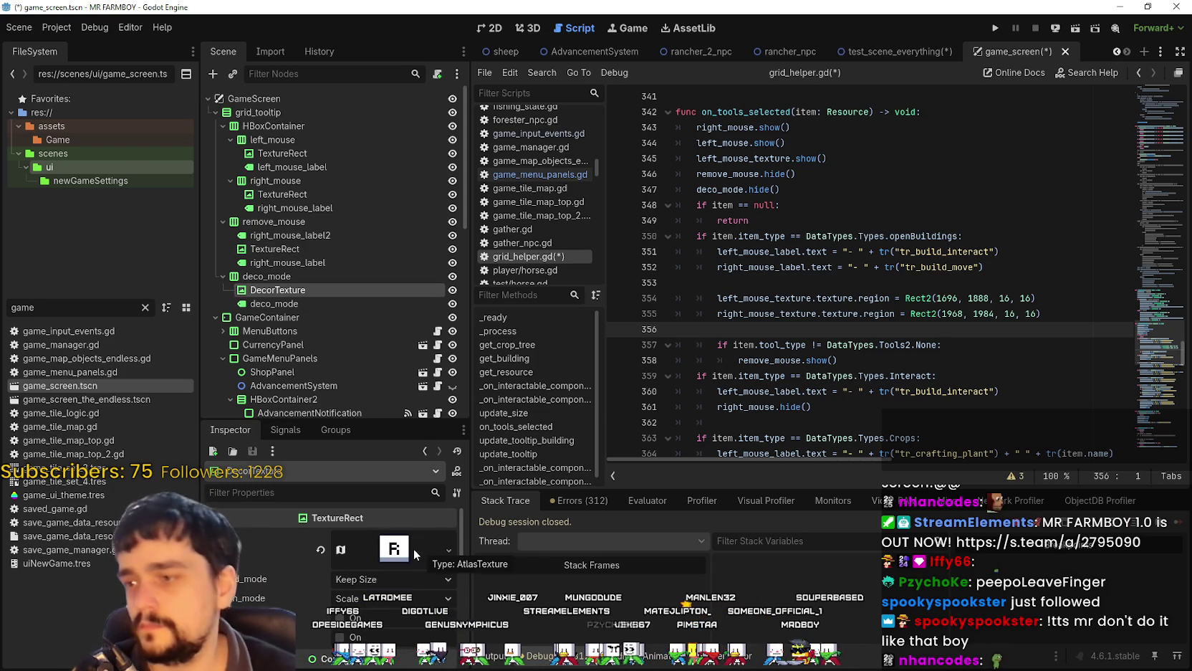
# In DecorTexture's region editor, drag the atlas region from the R sprite to the M sprite (x 1680, y 1872).
pyautogui.click(394, 548)
pyautogui.scroll(-3, 354, 568)
pyautogui.click(331, 549)
pyautogui.scroll(-4, 700, 249)
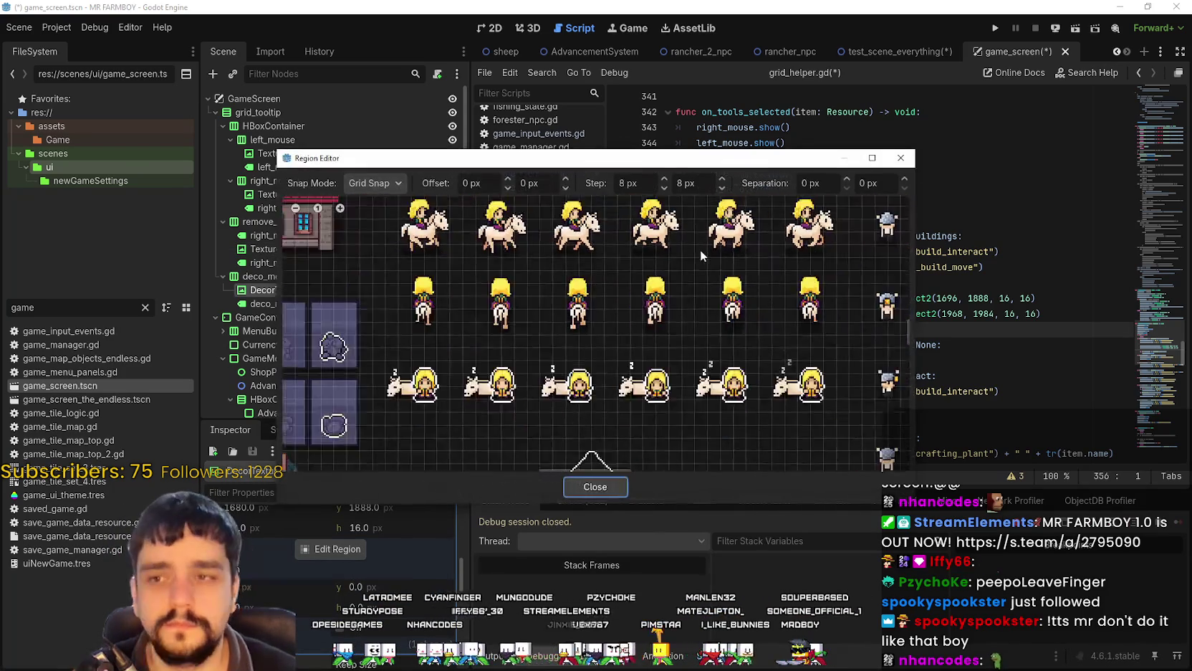
pyautogui.scroll(-5, 657, 344)
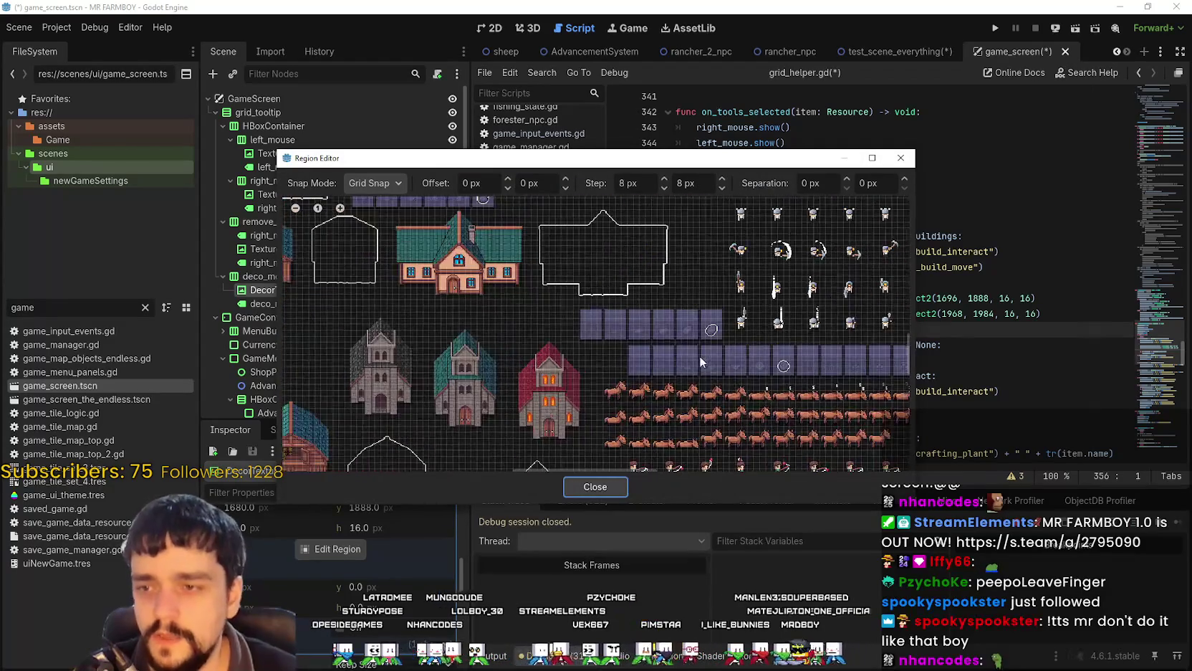
pyautogui.scroll(-8, 755, 395)
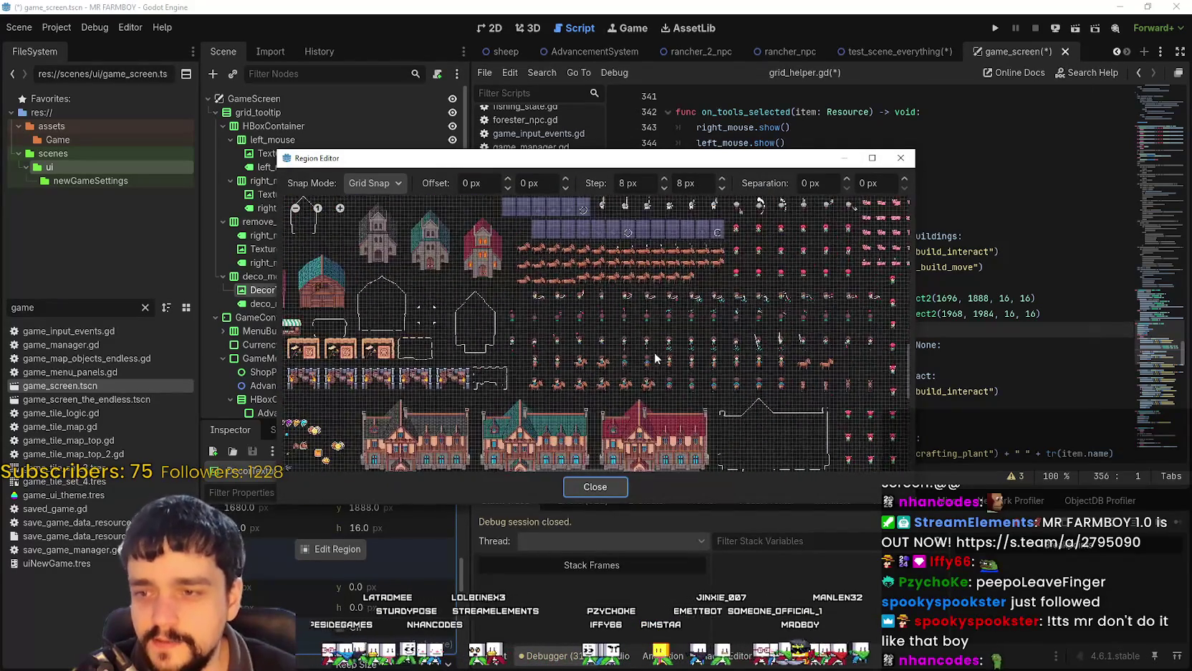
pyautogui.scroll(12, 666, 351)
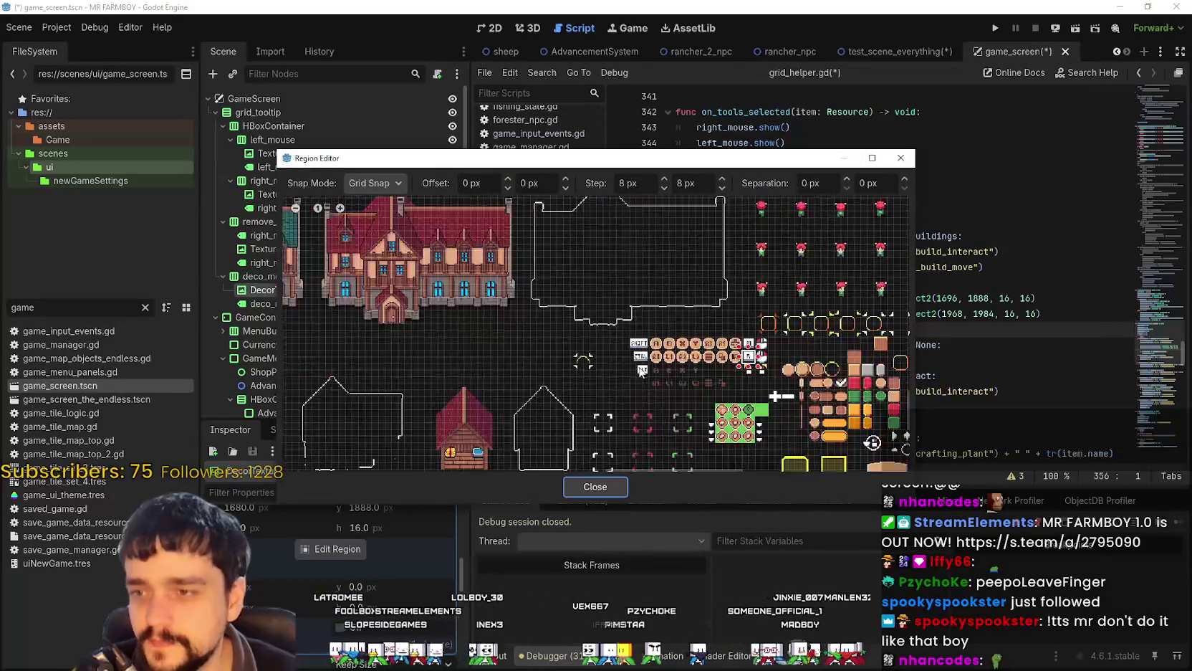
pyautogui.scroll(-3, 666, 351)
pyautogui.scroll(6, 717, 344)
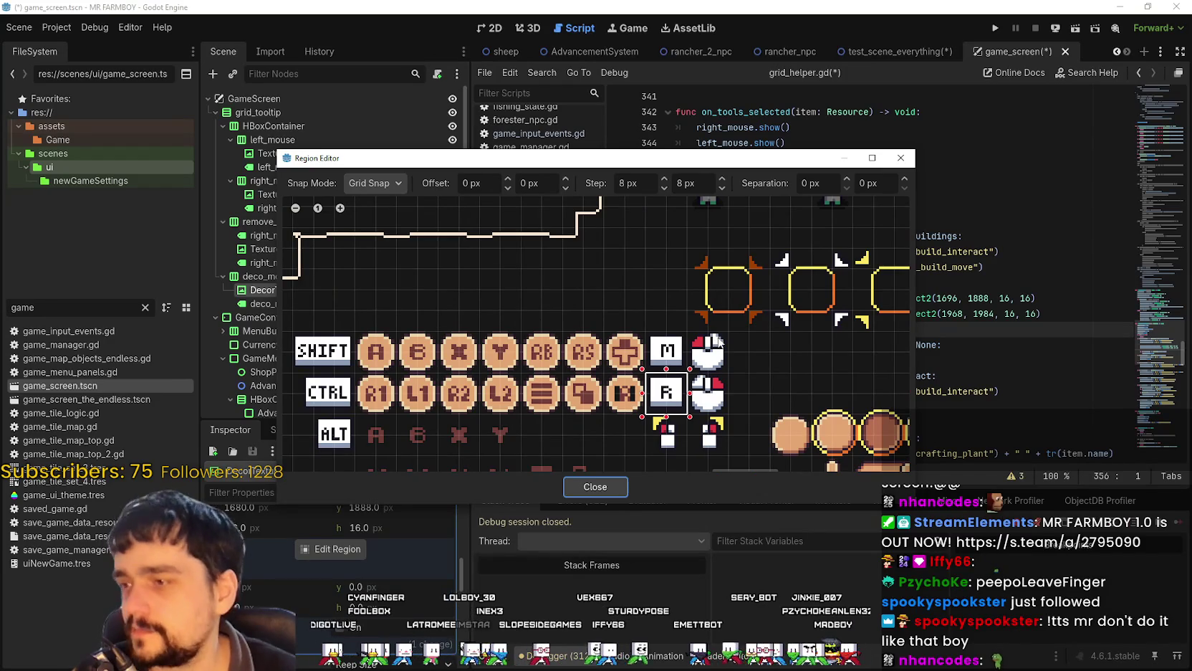
pyautogui.scroll(2, 670, 340)
pyautogui.moveTo(642, 361); pyautogui.dragTo(676, 392)
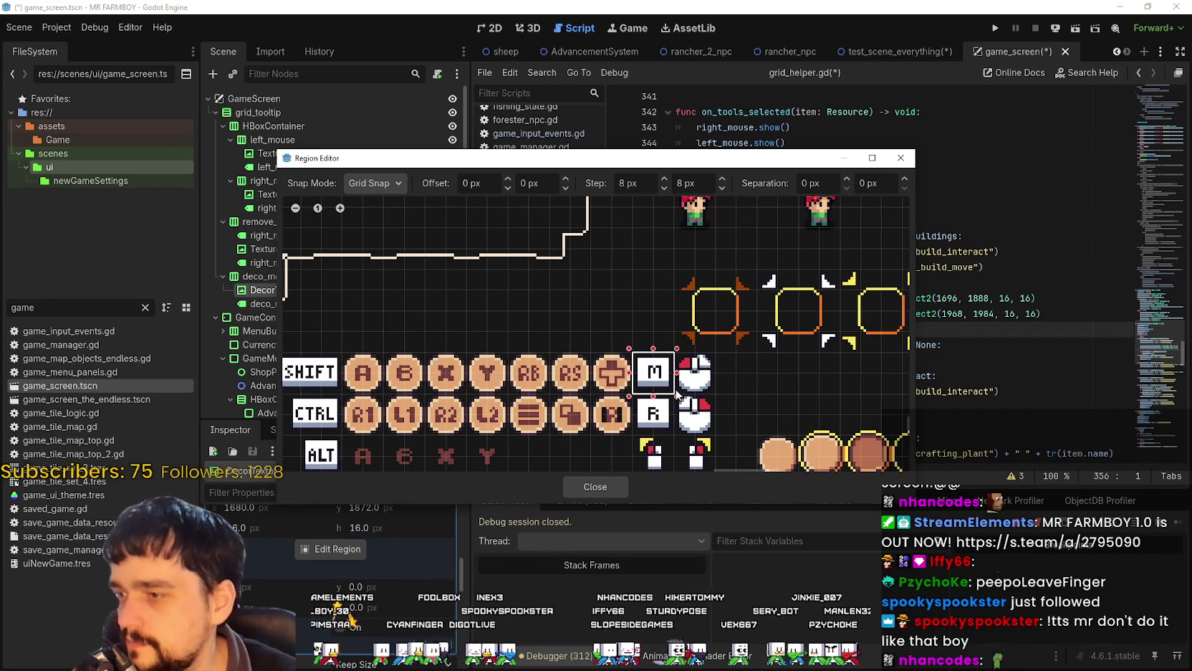
pyautogui.moveTo(501, 158); pyautogui.dragTo(337, 79)
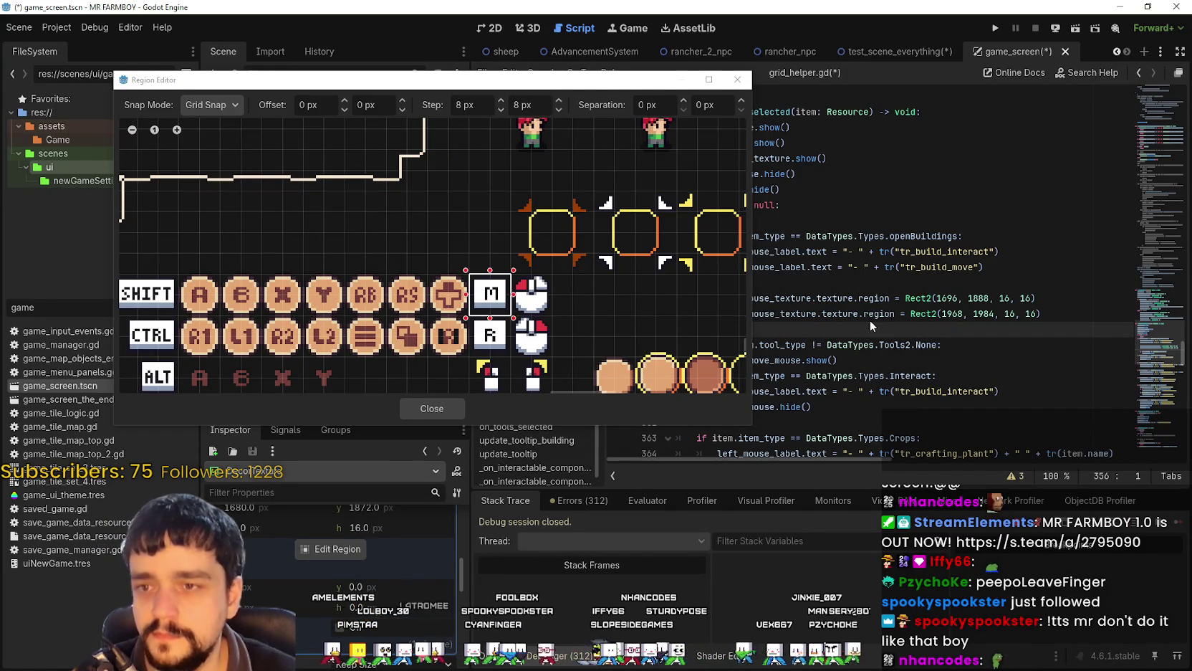
pyautogui.click(432, 408)
pyautogui.doubleClick(992, 313)
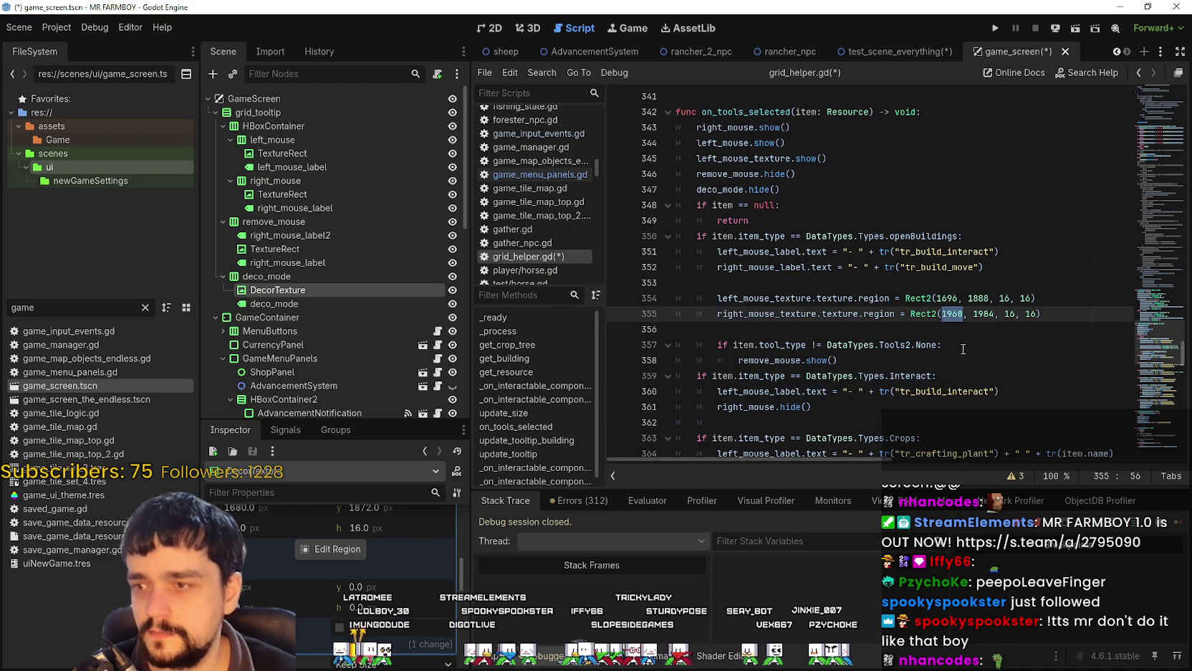
# Edit line 355 so right_mouse_texture's region reads Rect2(1680, 1872, 16, 16).
pyautogui.write('1680')
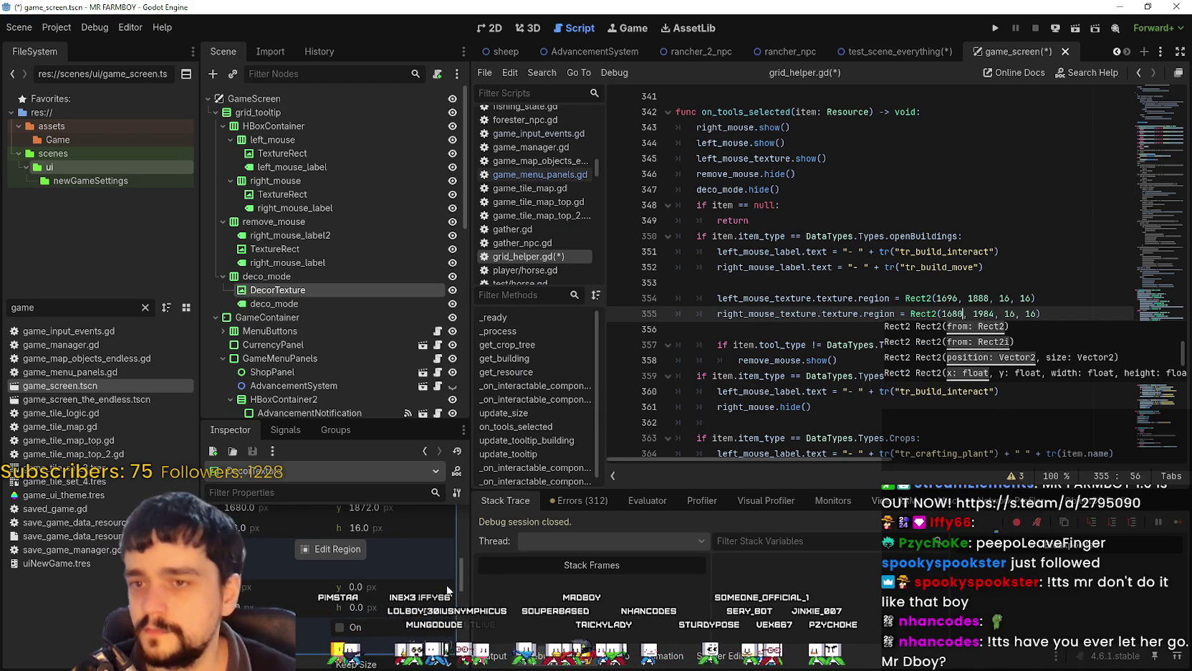
pyautogui.scroll(2, 432, 574)
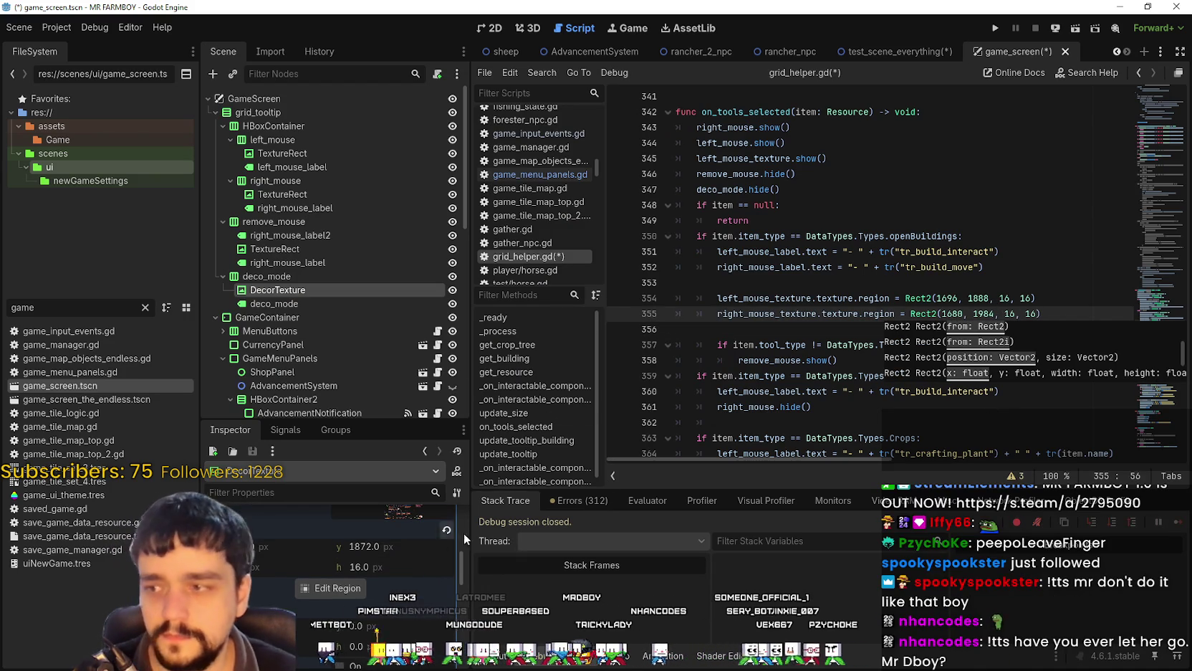
pyautogui.click(989, 313)
pyautogui.press('Delete')
pyautogui.press('BackSpace')
pyautogui.press('BackSpace')
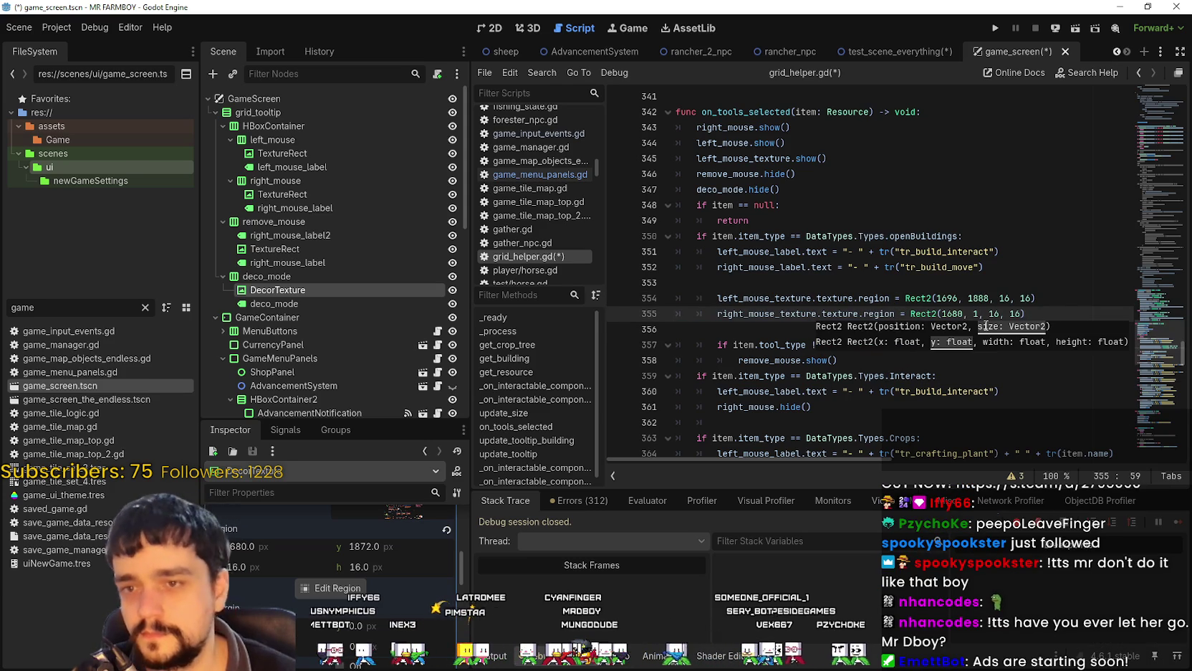
pyautogui.write('8')
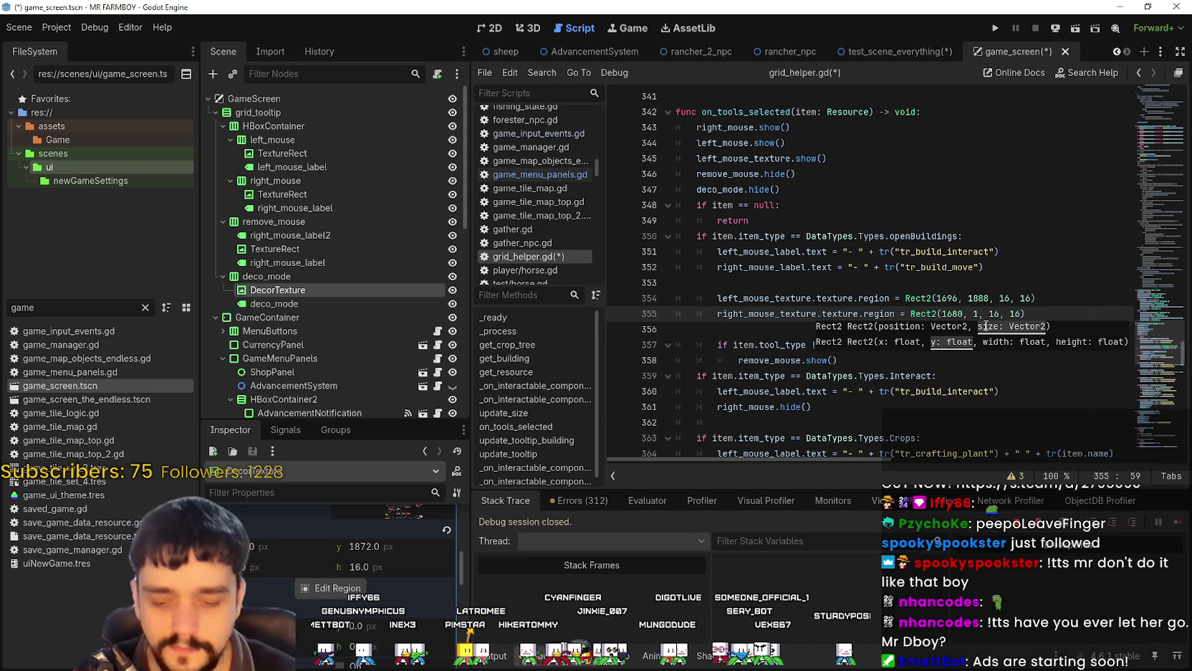
pyautogui.write('72')
pyautogui.click(1008, 314)
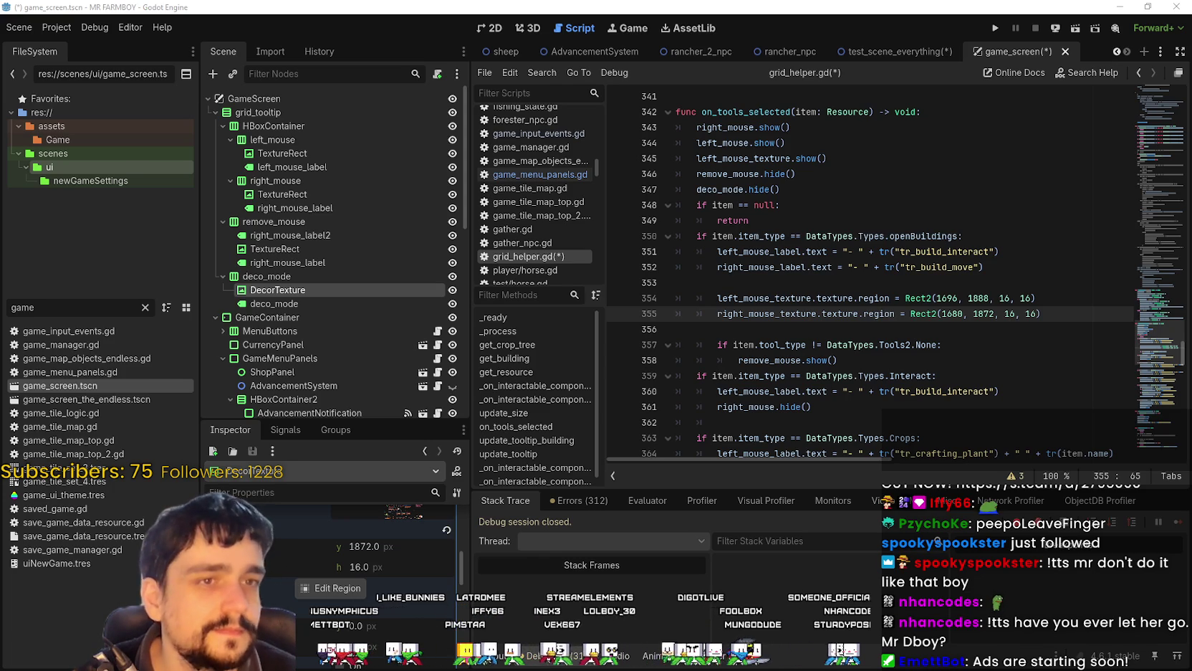
pyautogui.click(937, 313)
pyautogui.click(927, 328)
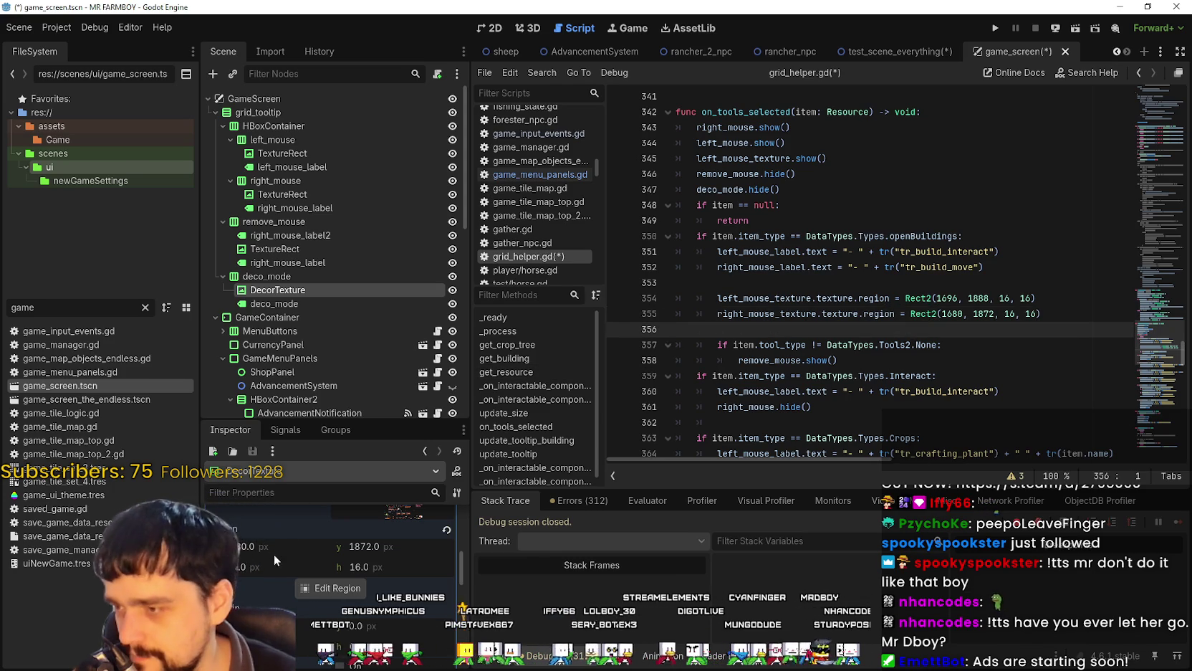
# Reopen the AtlasTexture region editor from the Inspector.
pyautogui.scroll(3, 356, 624)
pyautogui.scroll(-3, 356, 624)
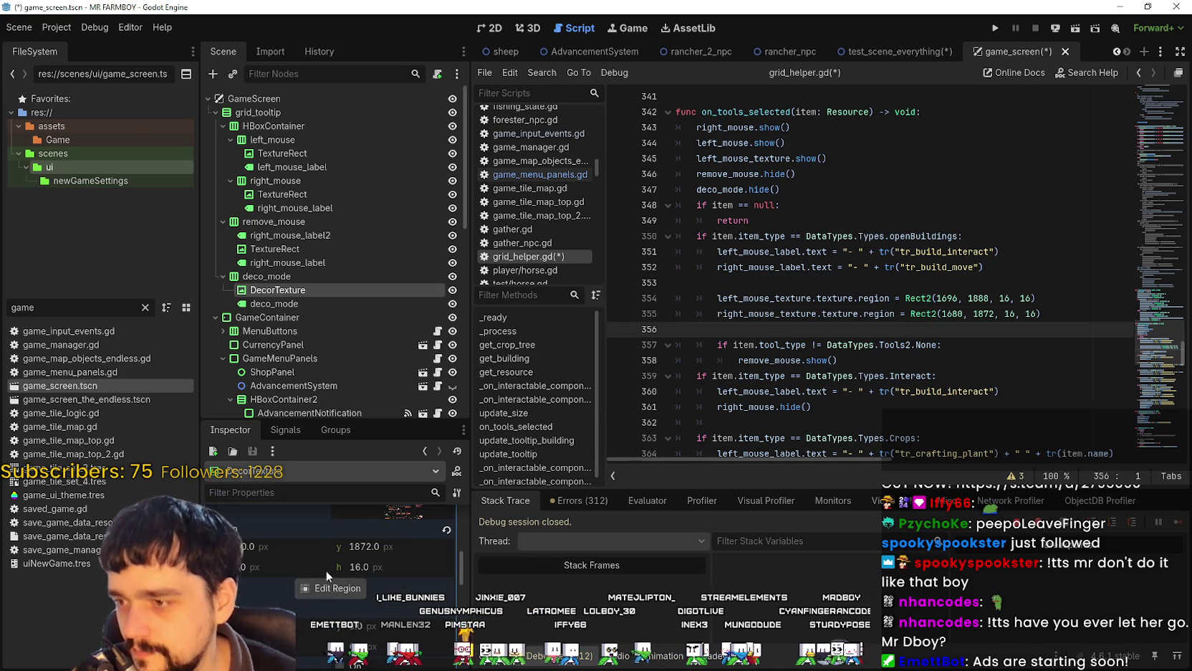
pyautogui.click(328, 586)
pyautogui.scroll(-8, 742, 281)
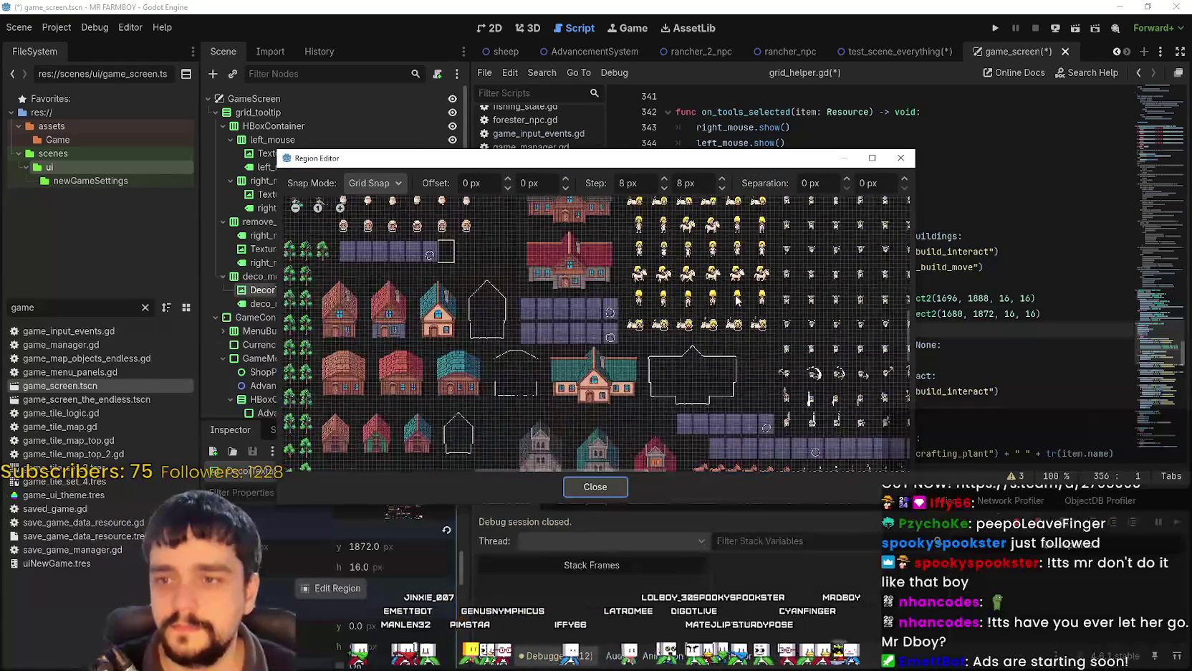
# Point the DecorTexture atlas region back at the R key sprite and save.
pyautogui.scroll(6, 669, 367)
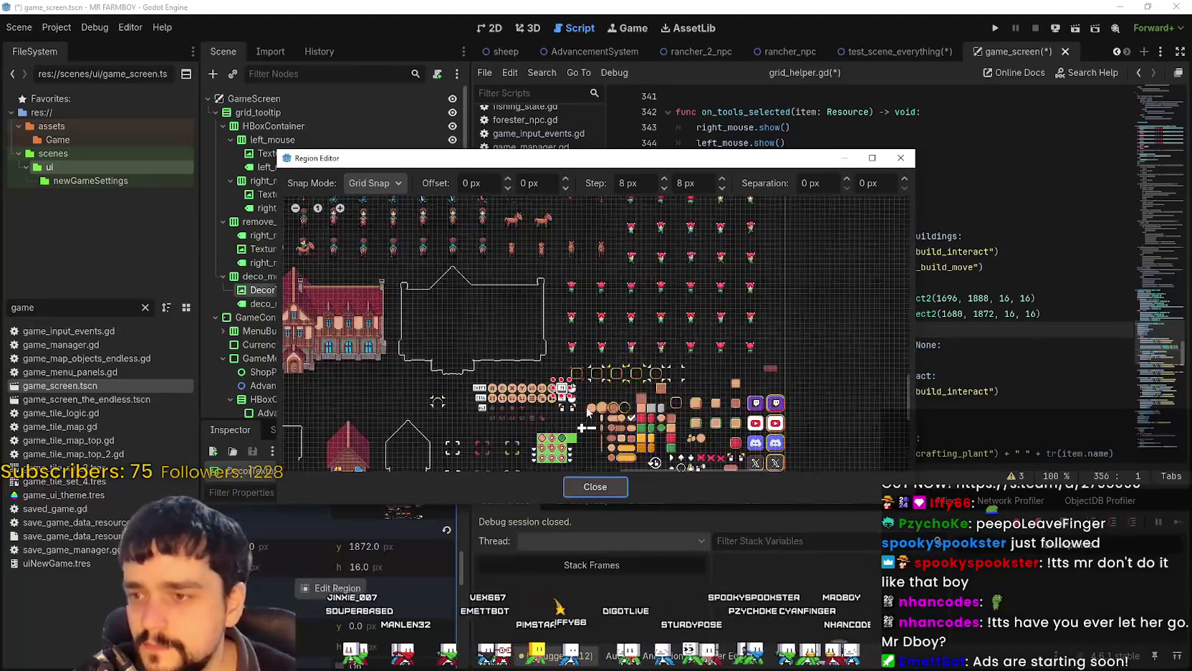
pyautogui.scroll(2, 557, 399)
pyautogui.click(558, 394)
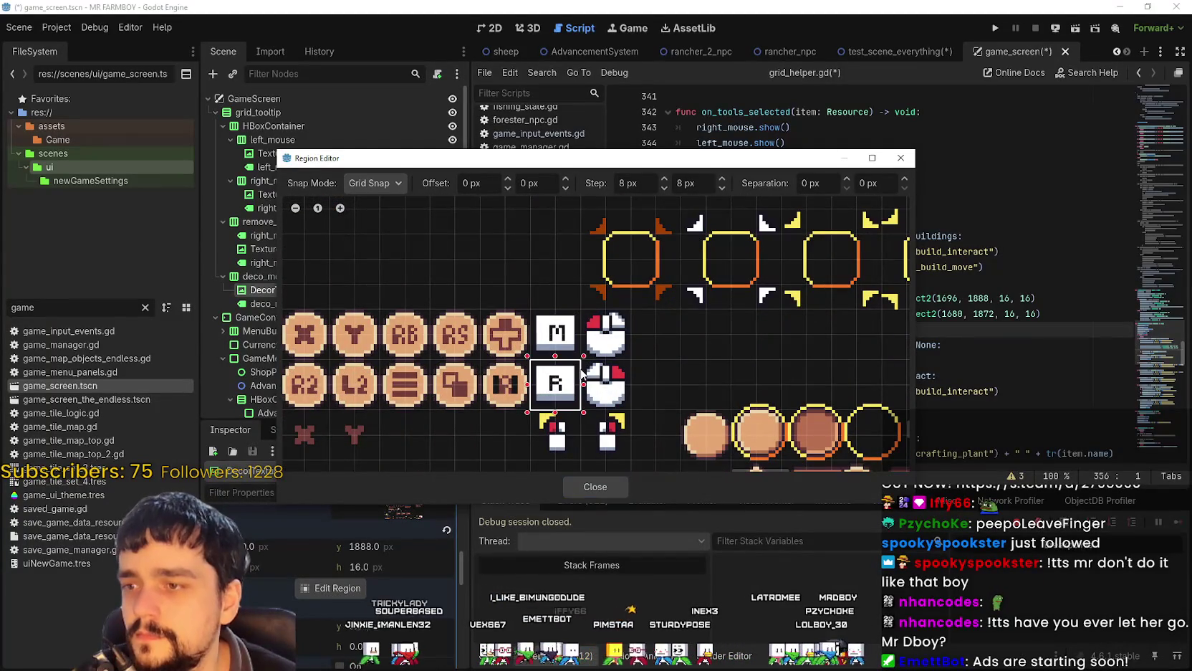
pyautogui.click(612, 487)
pyautogui.click(900, 299)
pyautogui.hotkey('ctrl', 's')
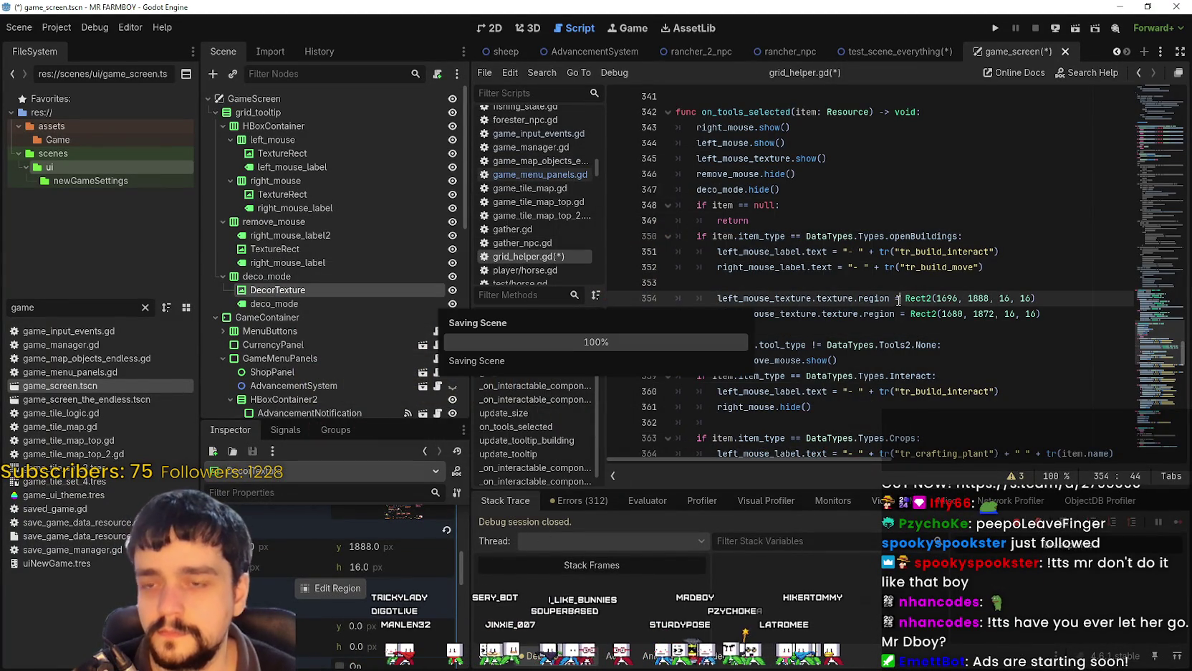
# Remove the blank line above the texture-region code and save the script.
pyautogui.click(894, 331)
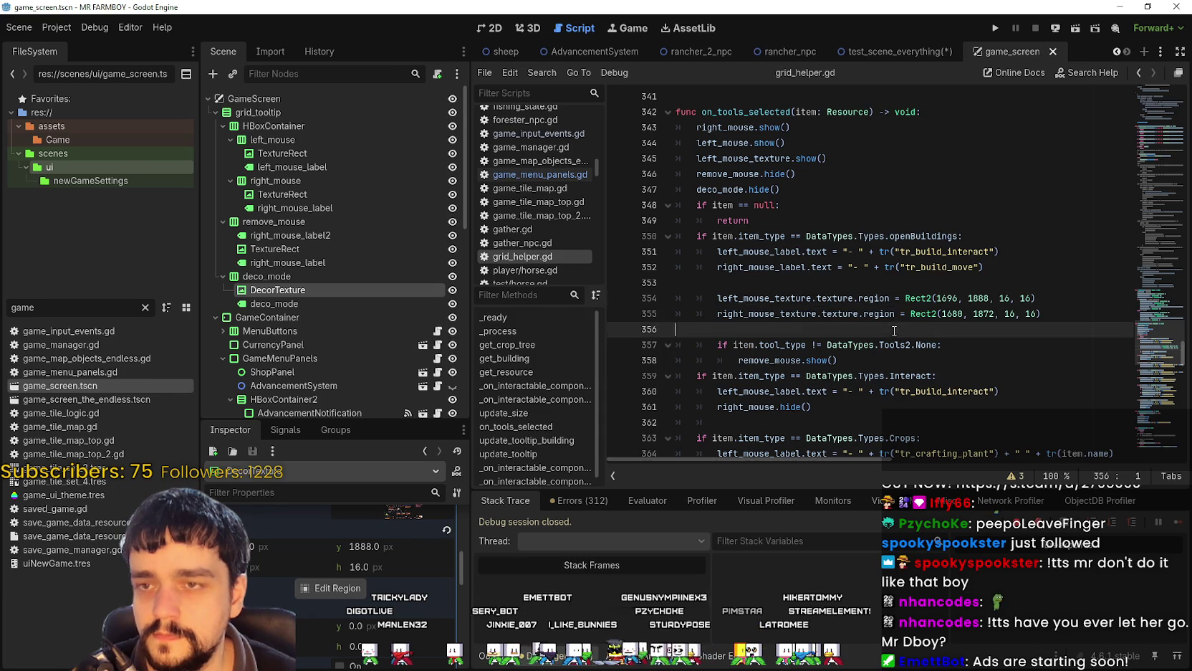
pyautogui.click(788, 283)
pyautogui.press('BackSpace')
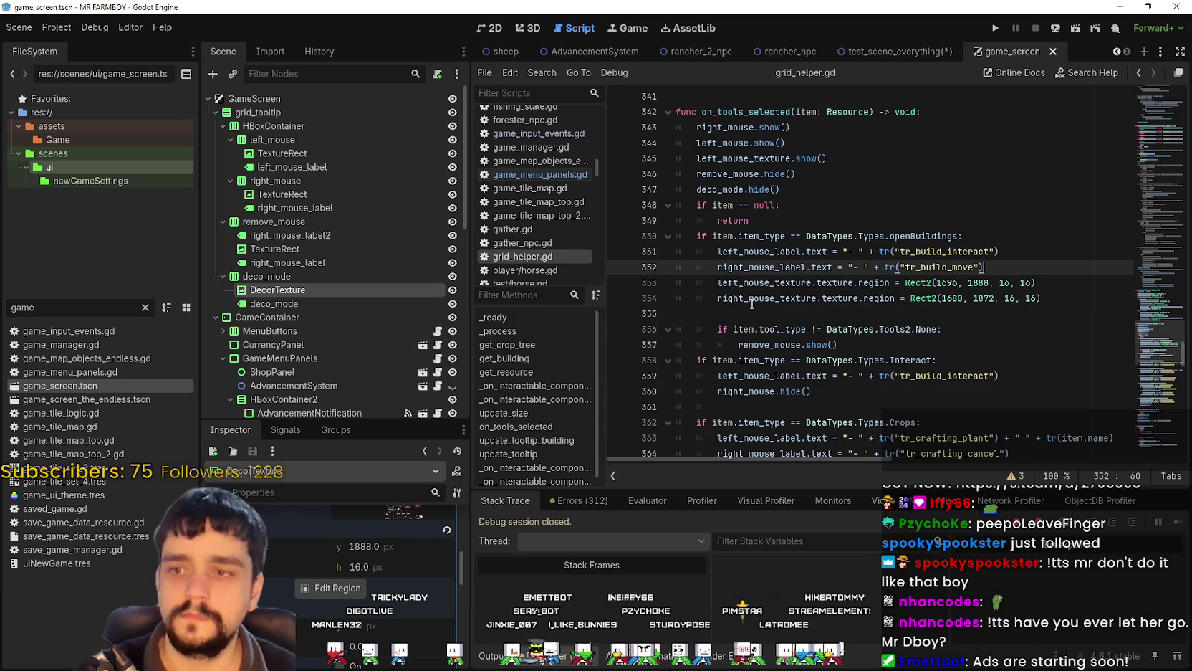
pyautogui.click(751, 298)
pyautogui.click(755, 315)
pyautogui.hotkey('ctrl', 's')
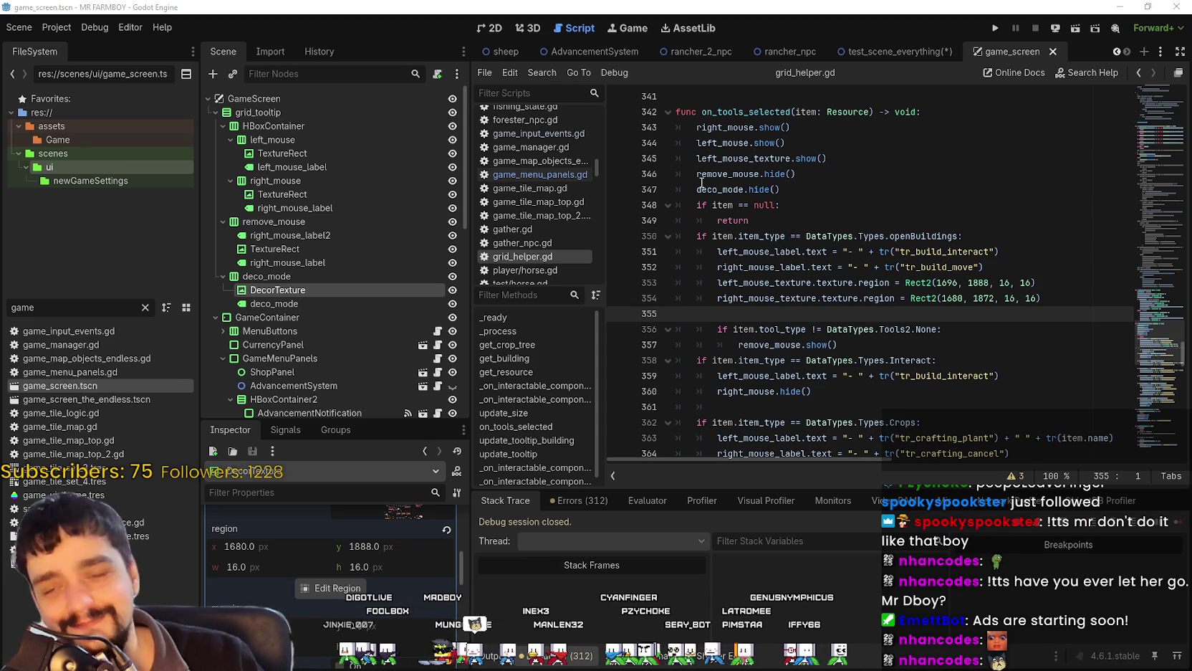
# Return to the game_screen scene and run the game with F5.
pyautogui.click(785, 189)
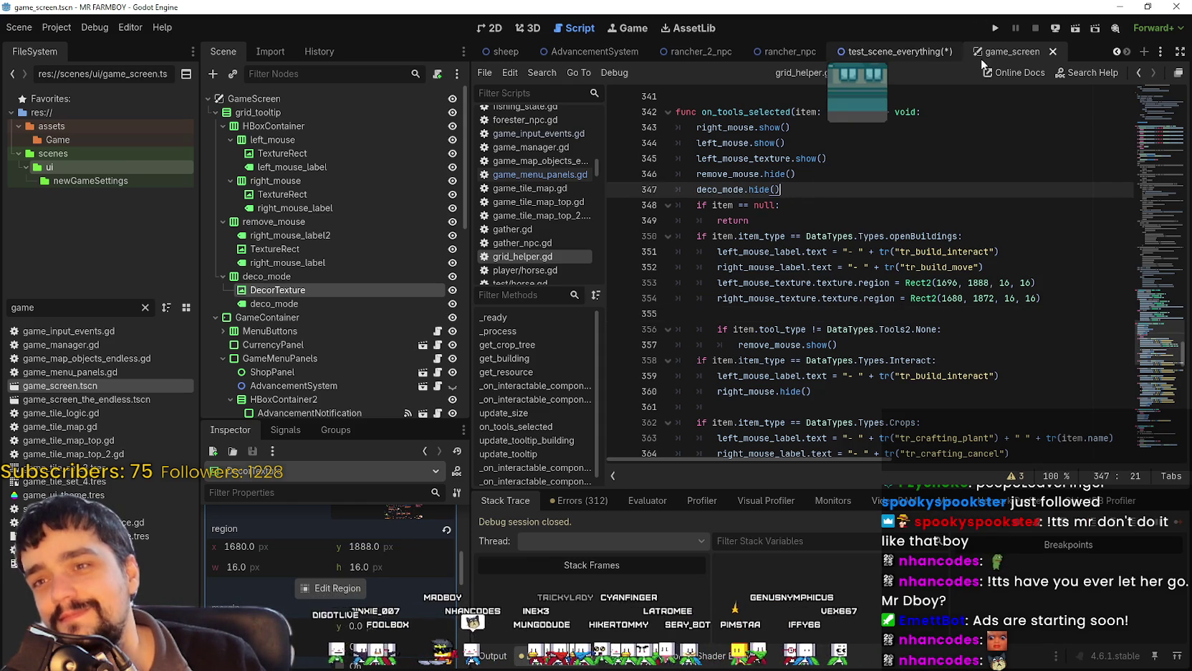
pyautogui.hotkey('ctrl', 'shift', 'Tab')
pyautogui.click(1022, 52)
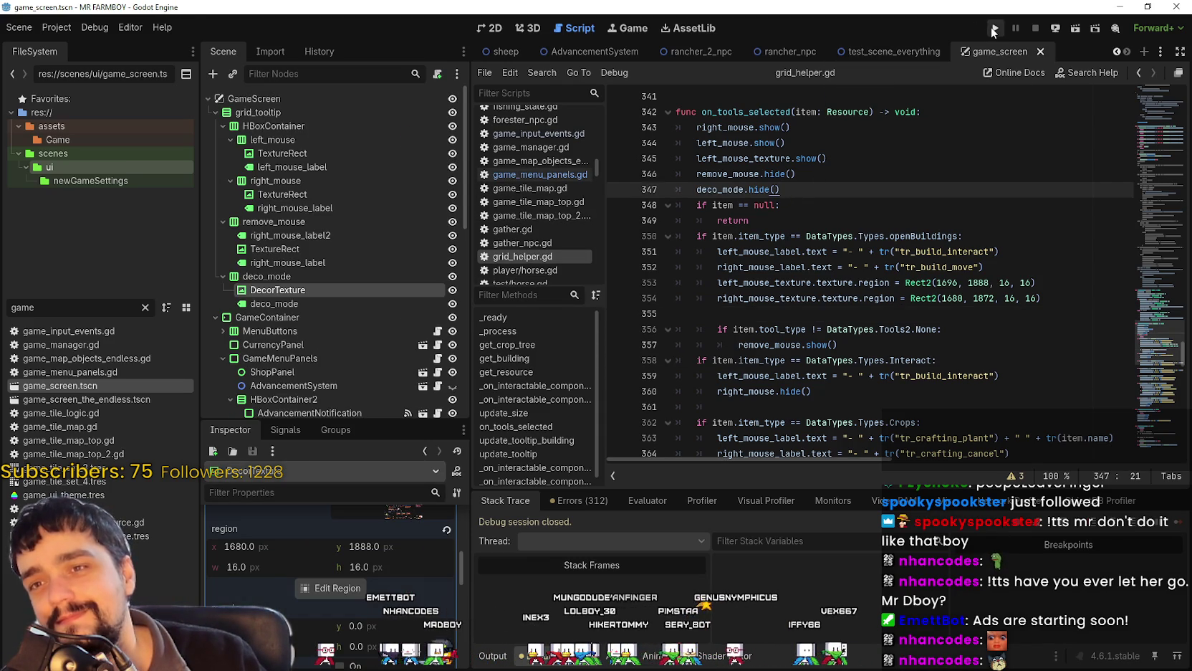
pyautogui.press('F5')
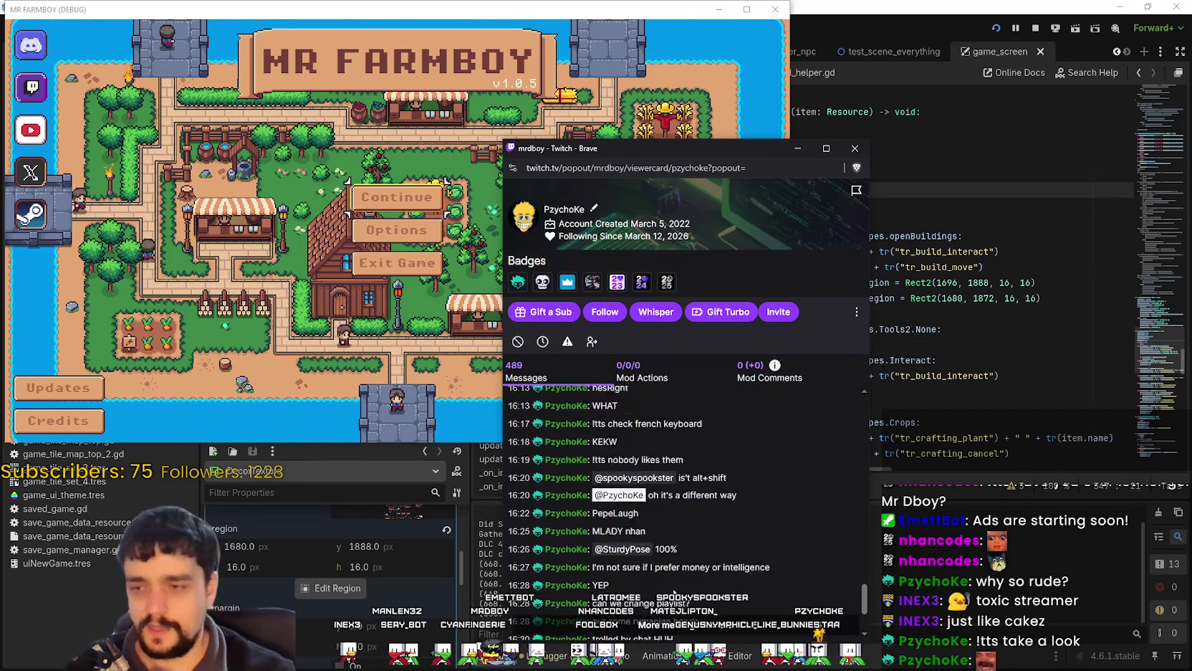
# Move the viewer card further right and select the 'trolled by chat HUH' message.
pyautogui.moveTo(621, 159); pyautogui.dragTo(754, 121)
pyautogui.scroll(10, 841, 504)
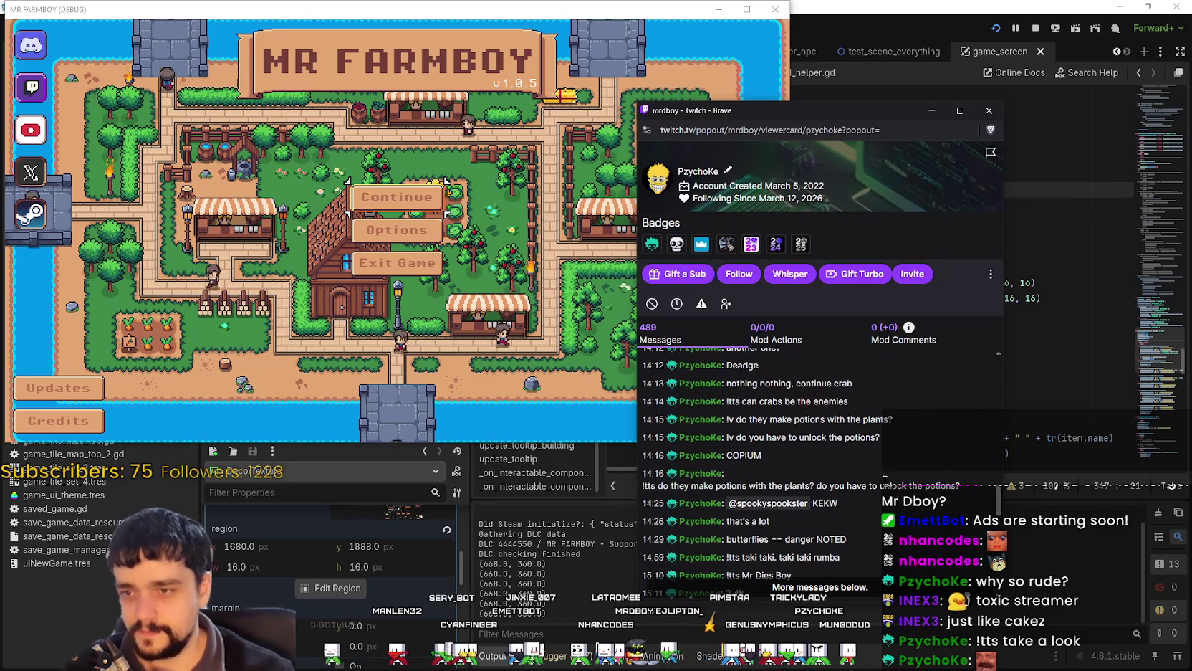
pyautogui.scroll(3, 802, 504)
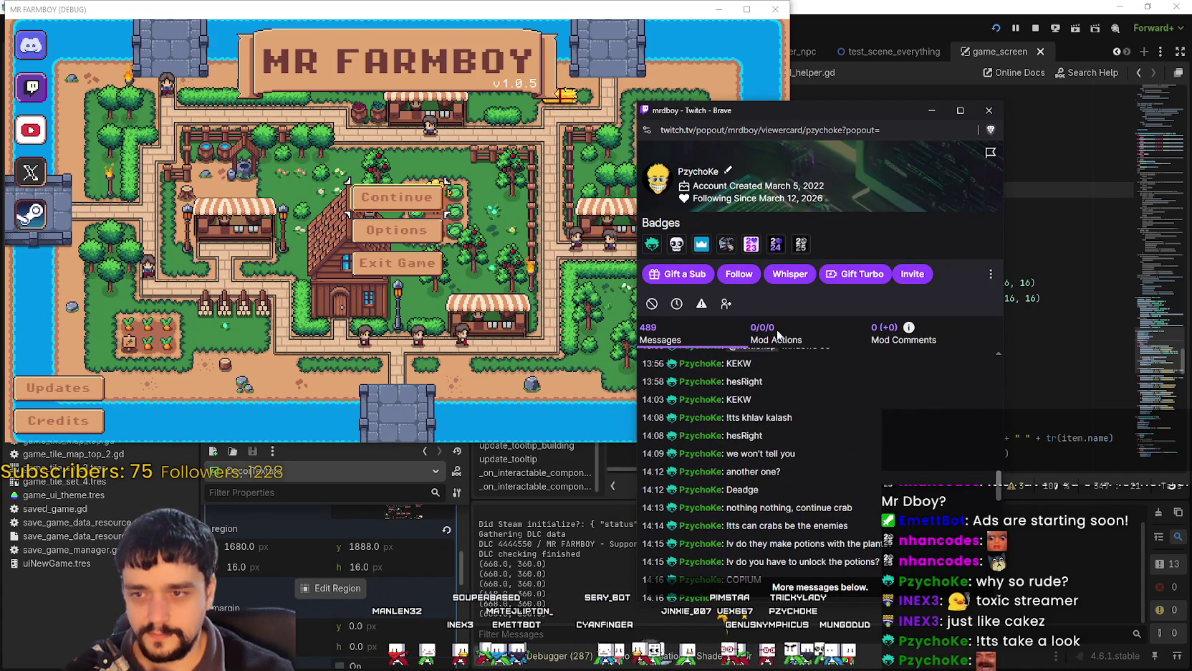
pyautogui.scroll(-10, 824, 520)
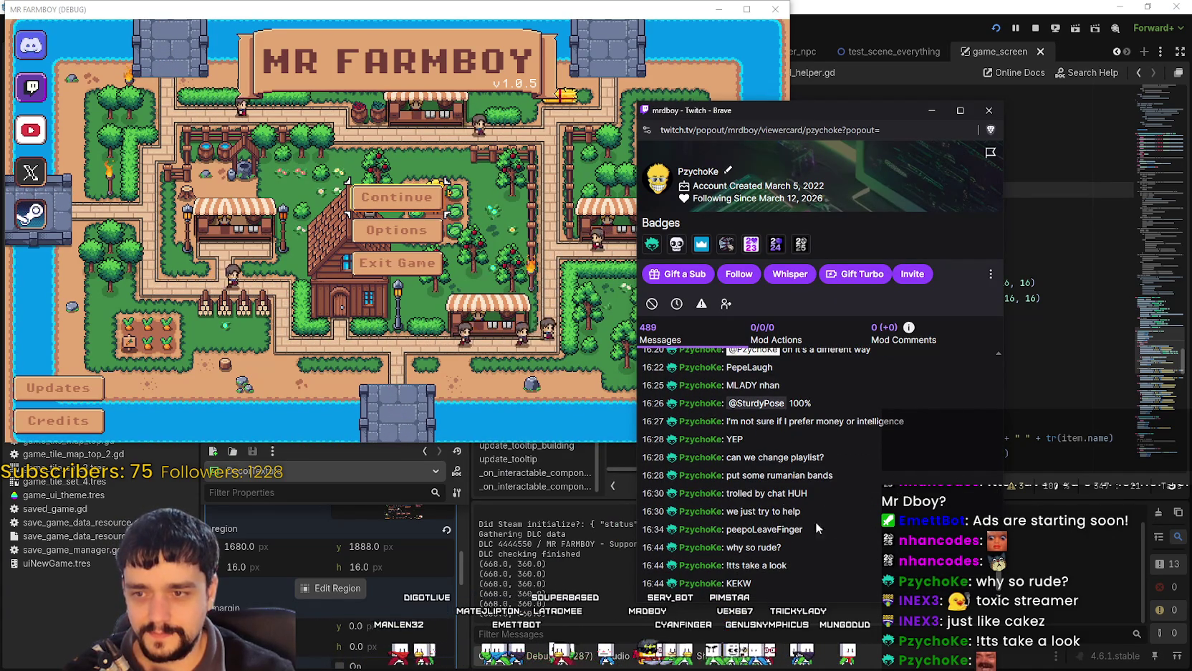
pyautogui.moveTo(725, 494); pyautogui.dragTo(871, 499)
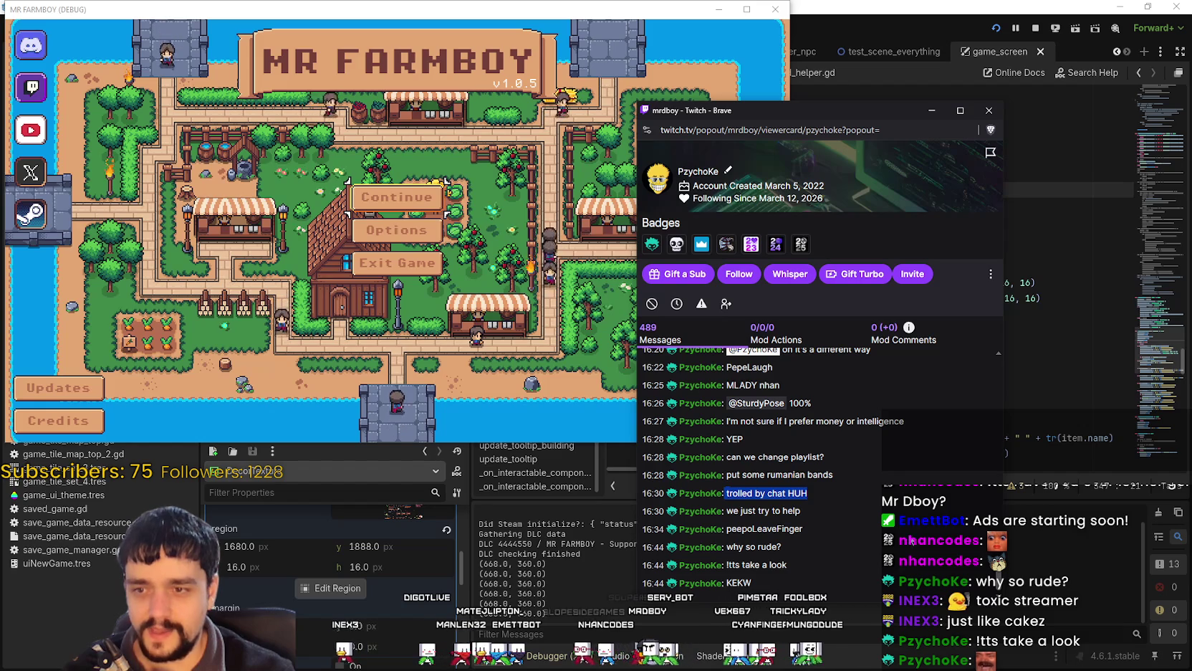
# Scroll back through the viewer's older messages and select part of the 13:23 message.
pyautogui.scroll(1, 874, 566)
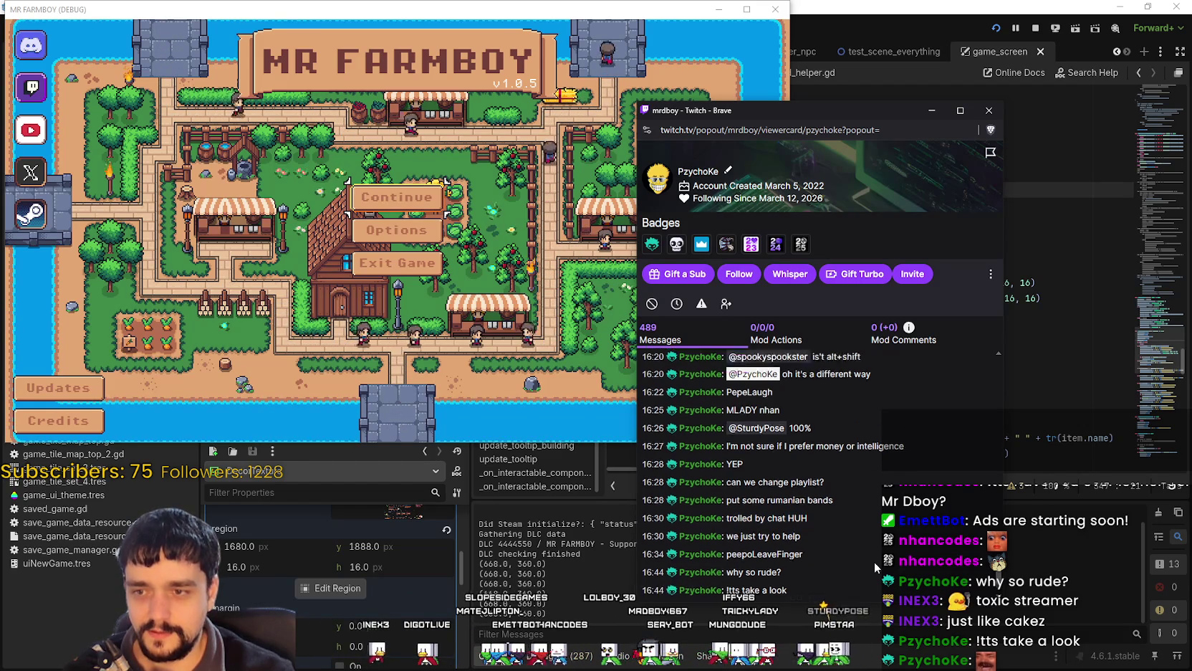
pyautogui.scroll(5, 873, 561)
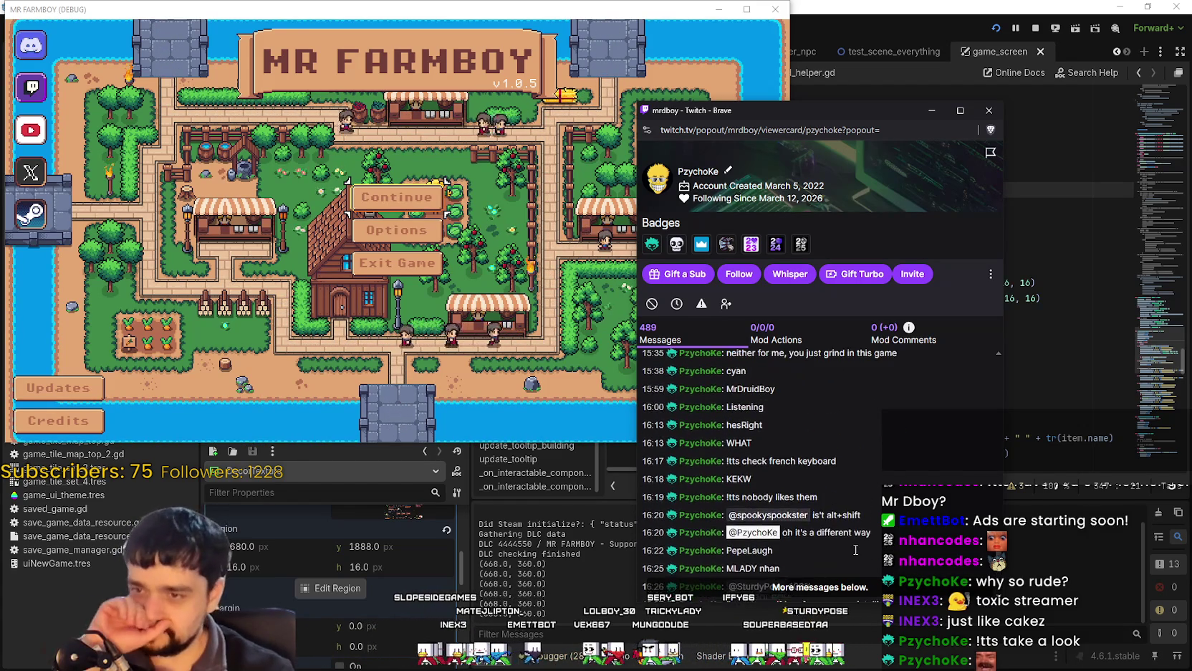
pyautogui.scroll(3, 851, 546)
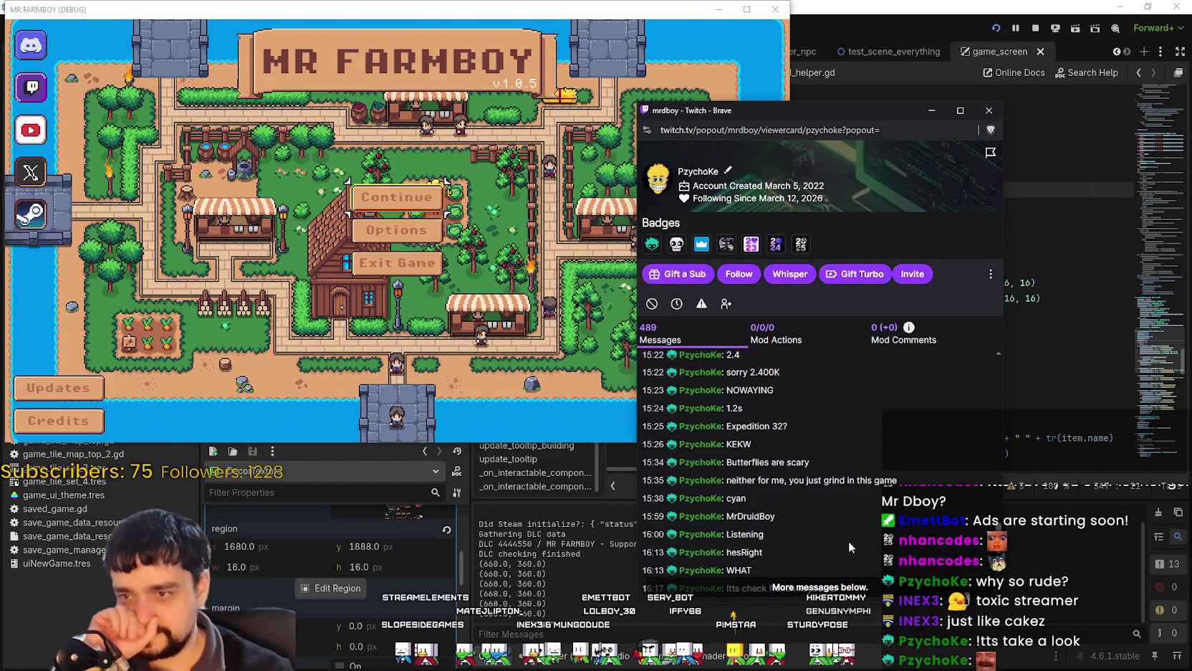
pyautogui.scroll(5, 760, 458)
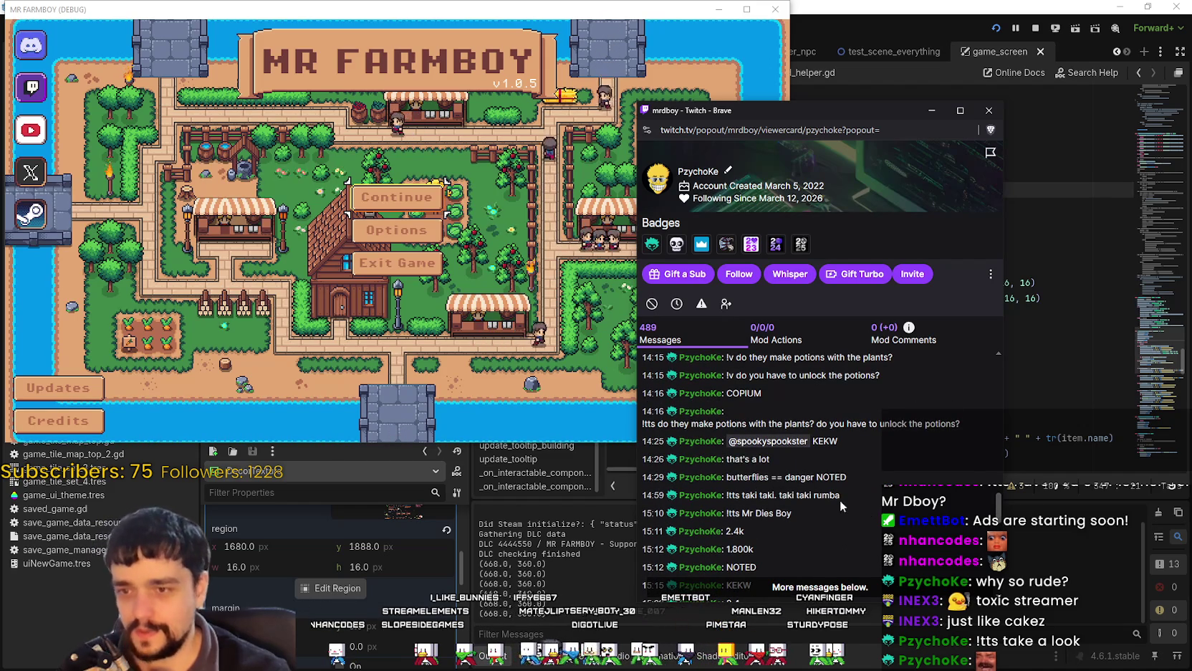
pyautogui.moveTo(787, 107); pyautogui.dragTo(801, 36)
pyautogui.scroll(2, 681, 448)
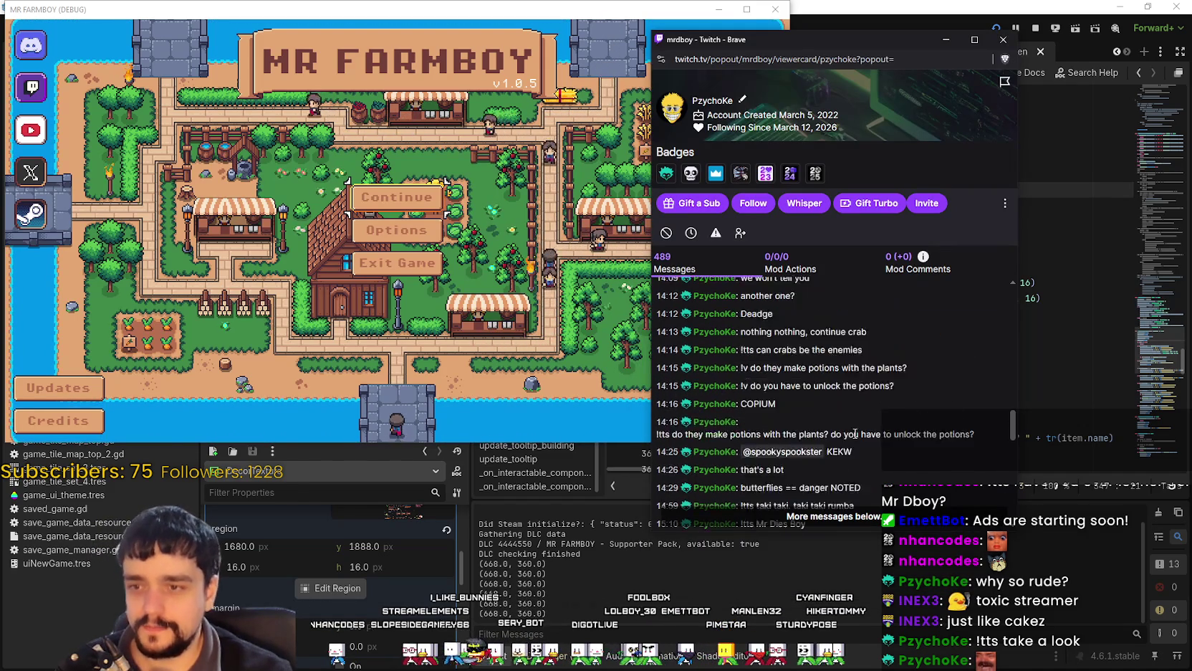
pyautogui.scroll(2, 774, 380)
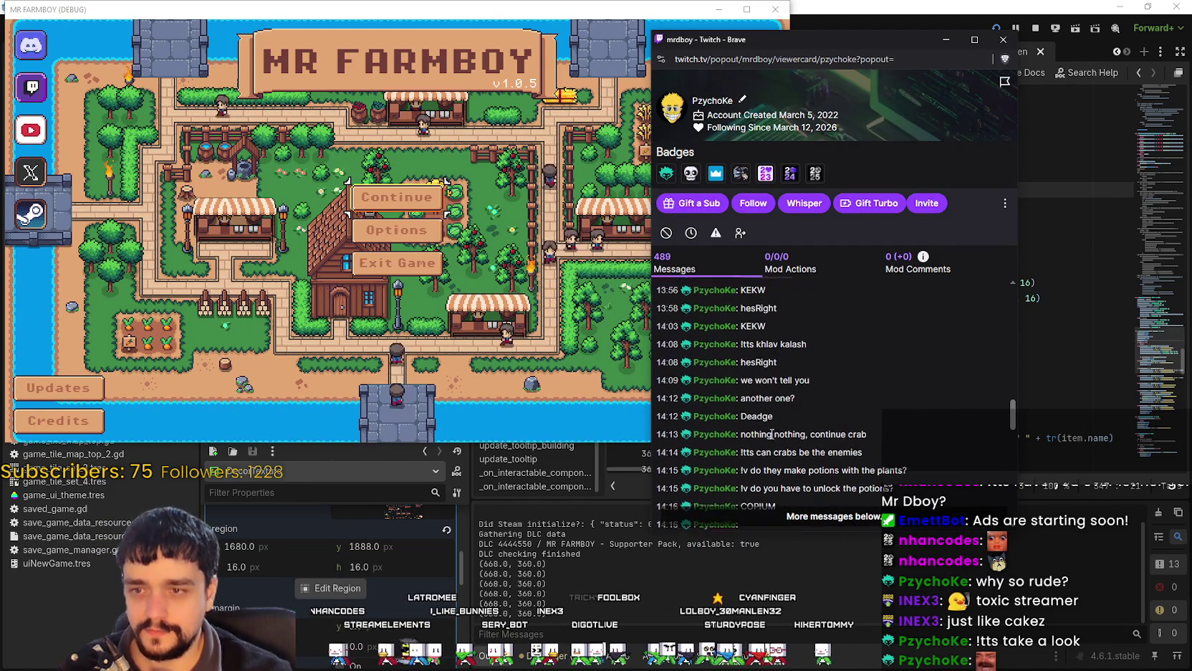
pyautogui.scroll(3, 753, 307)
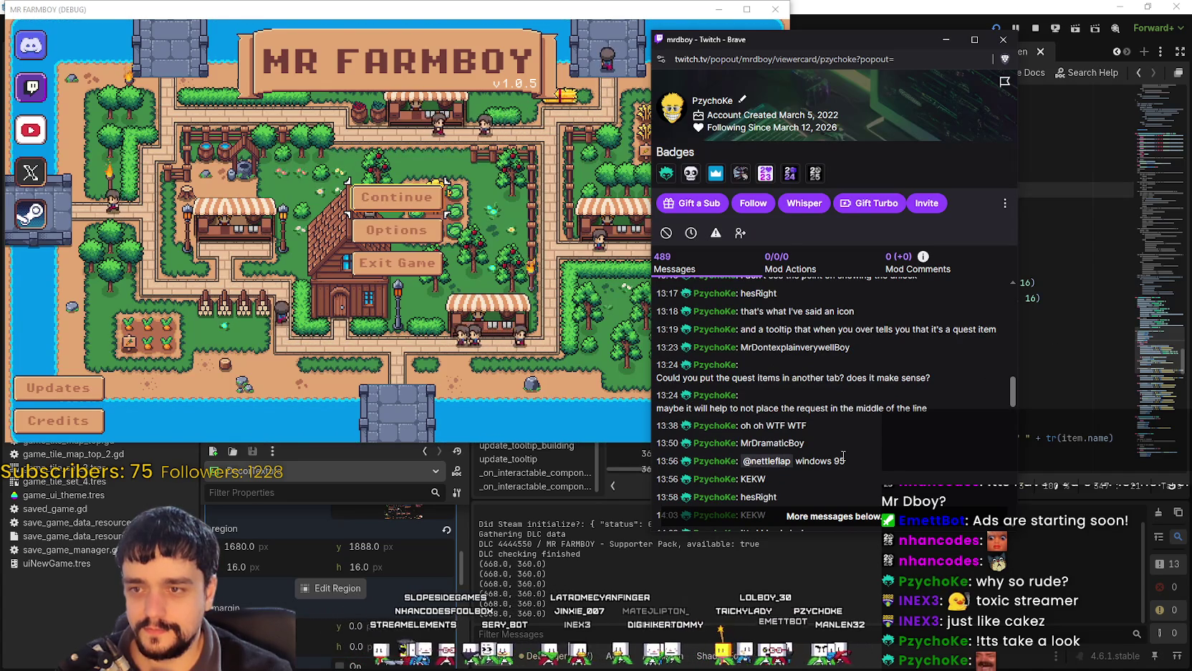
pyautogui.scroll(1, 859, 430)
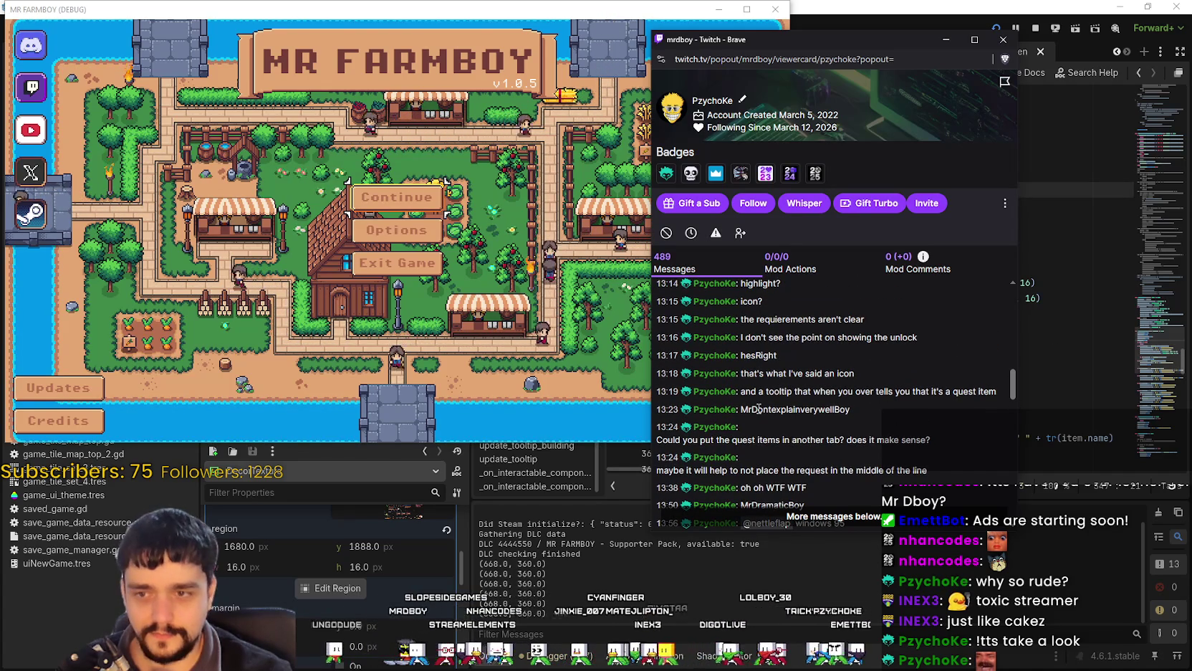
pyautogui.moveTo(752, 409); pyautogui.dragTo(857, 415)
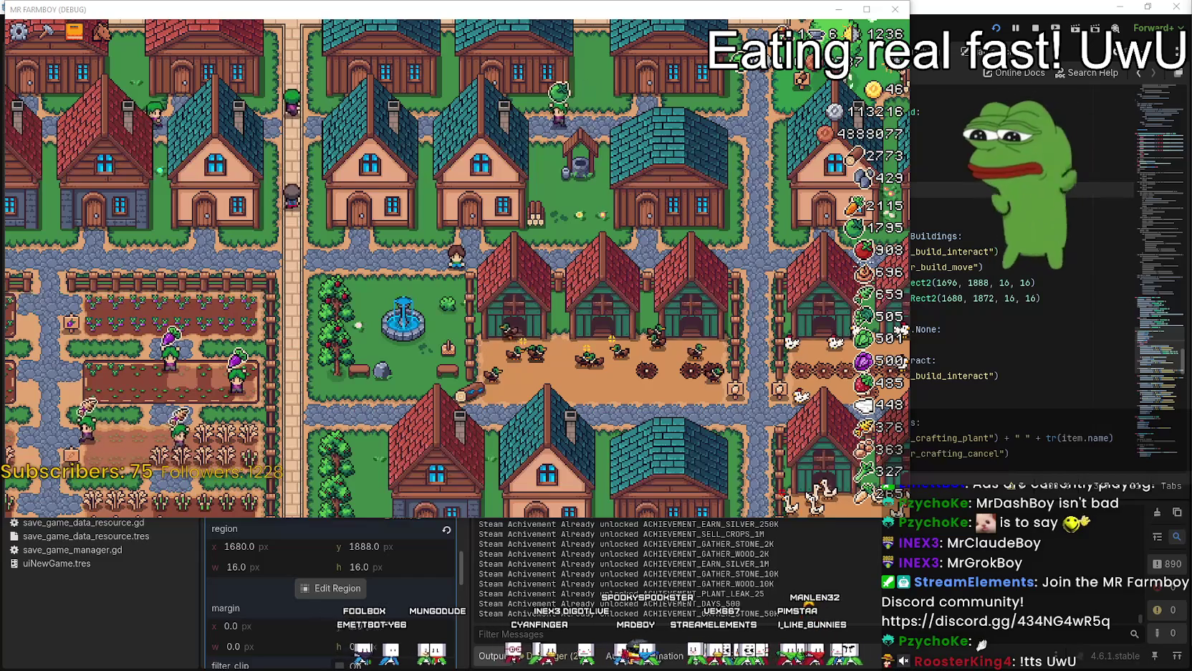